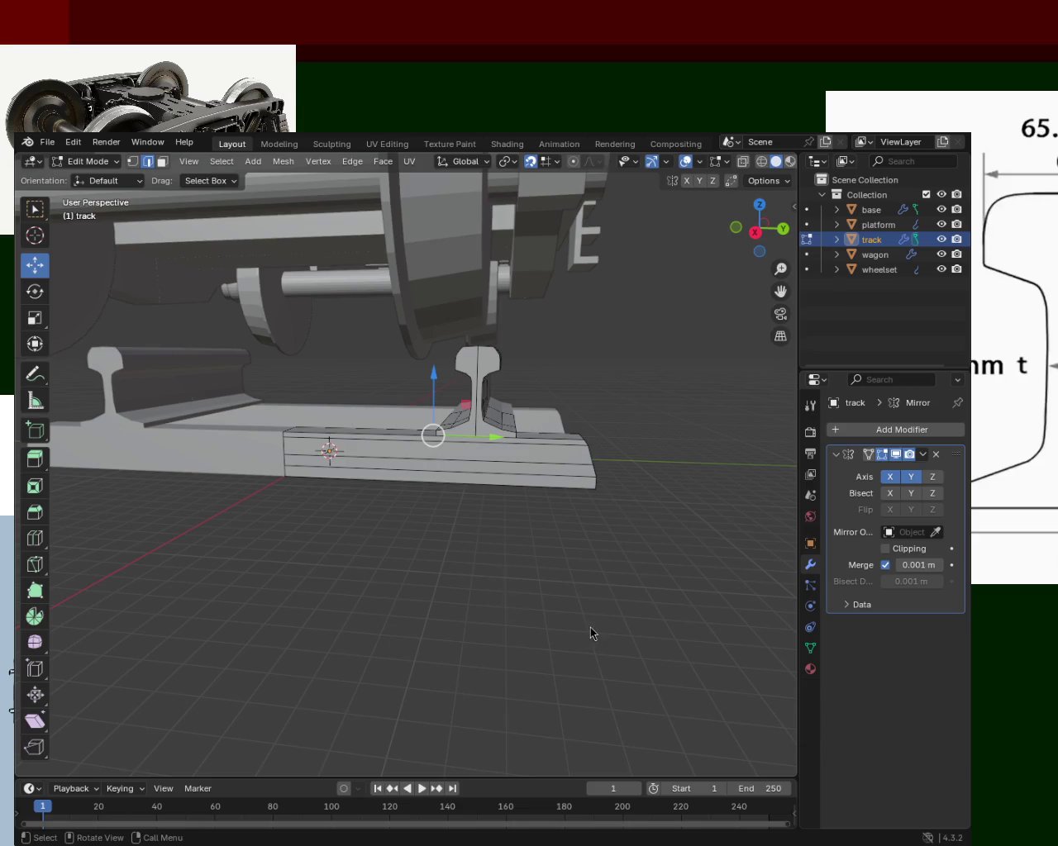
# Step: Select the edges across the end face of the tie plate under the rail
pyautogui.scroll(3)
pyautogui.scroll(-3)
pyautogui.moveTo(575, 511); pyautogui.dragTo(488, 518)
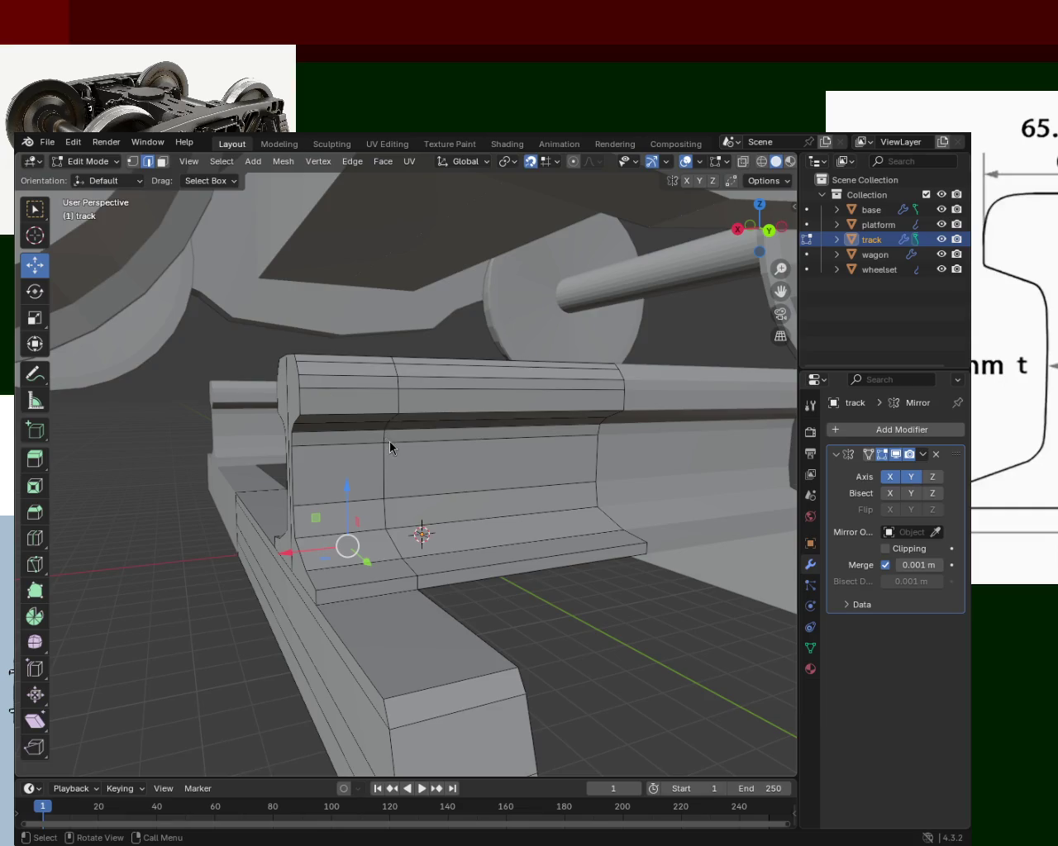
pyautogui.moveTo(502, 437); pyautogui.dragTo(407, 423)
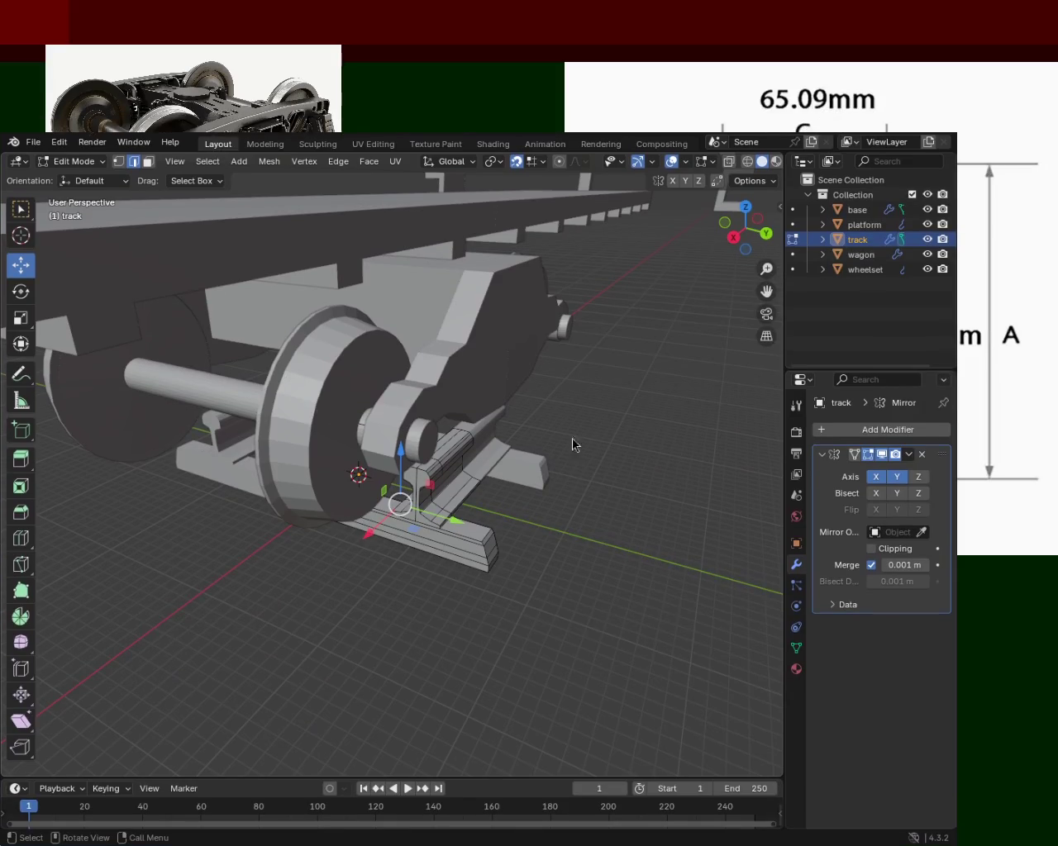
pyautogui.moveTo(684, 458); pyautogui.dragTo(468, 512)
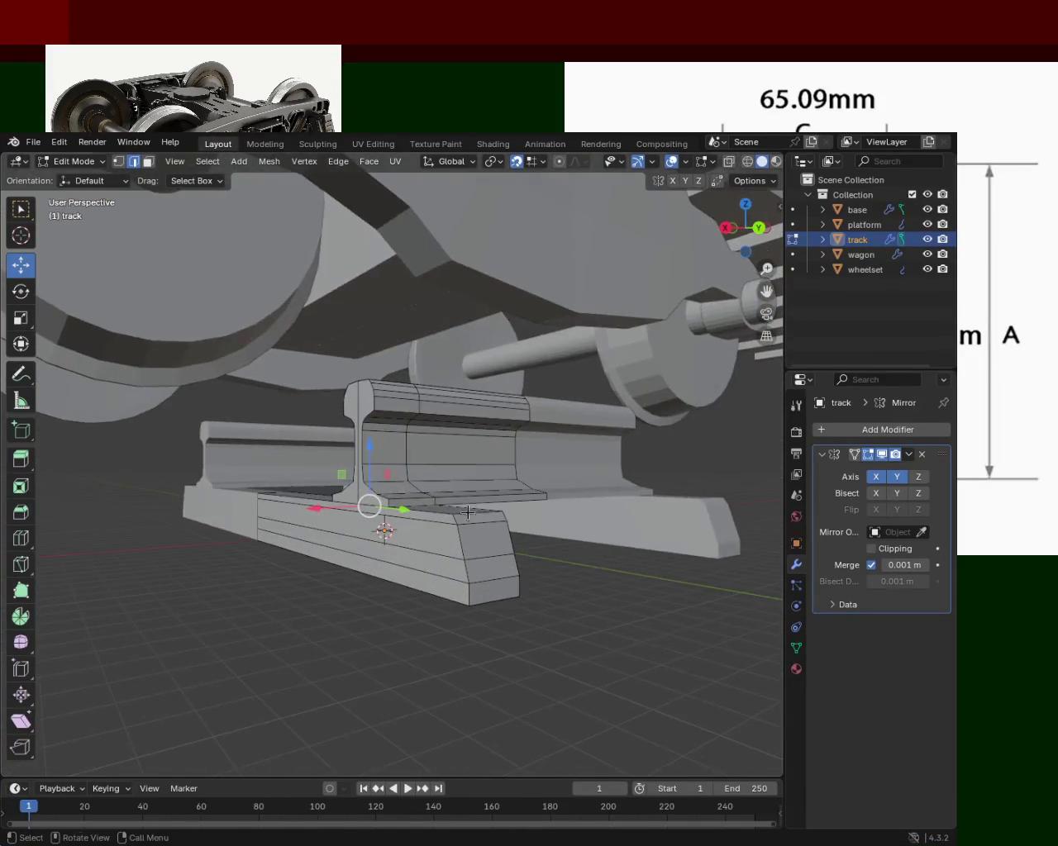
pyautogui.click(485, 560)
pyautogui.click(486, 571)
pyautogui.click(486, 583)
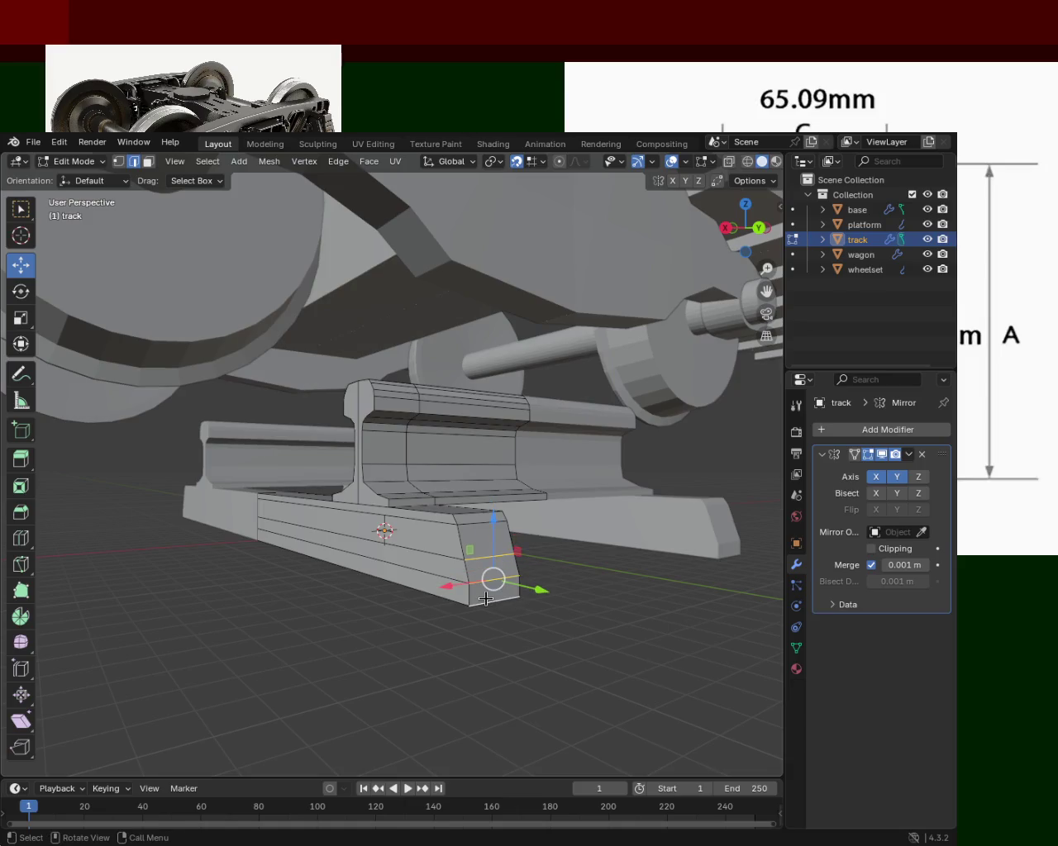
# Step: Dissolve the block's middle, lower and upper lengthwise edges
pyautogui.moveTo(438, 547); pyautogui.dragTo(360, 527)
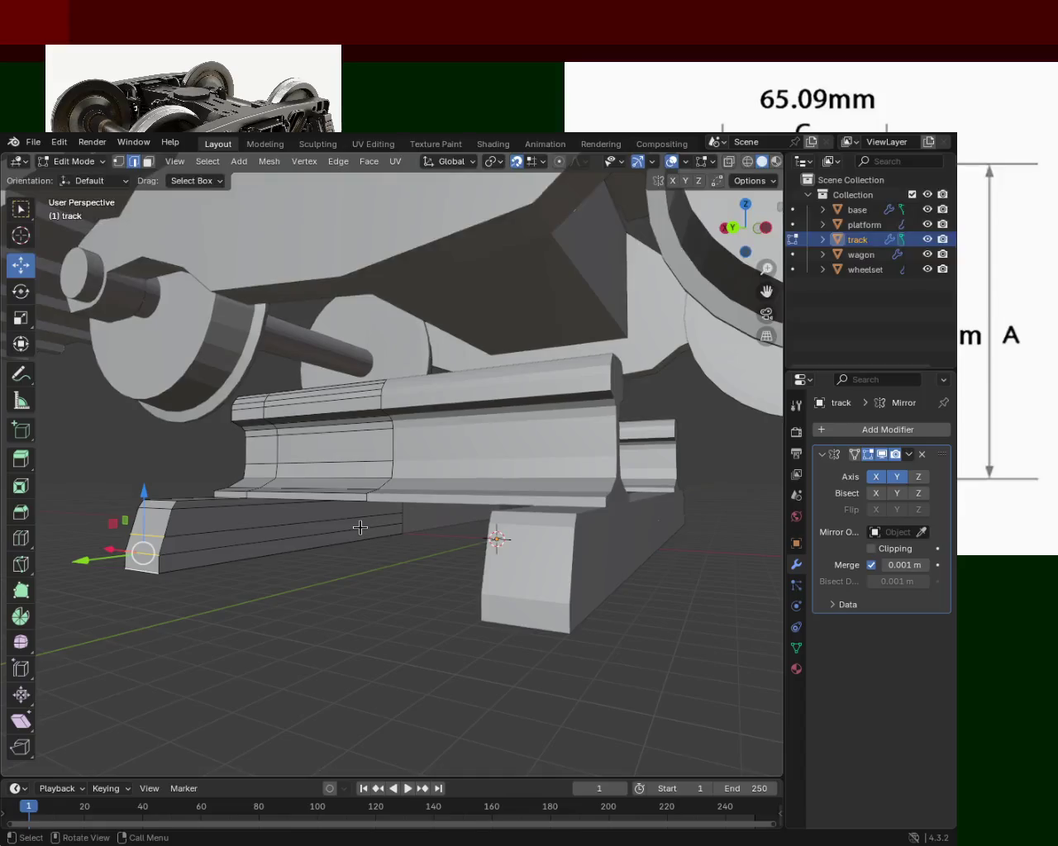
pyautogui.click(330, 521)
pyautogui.click(312, 537)
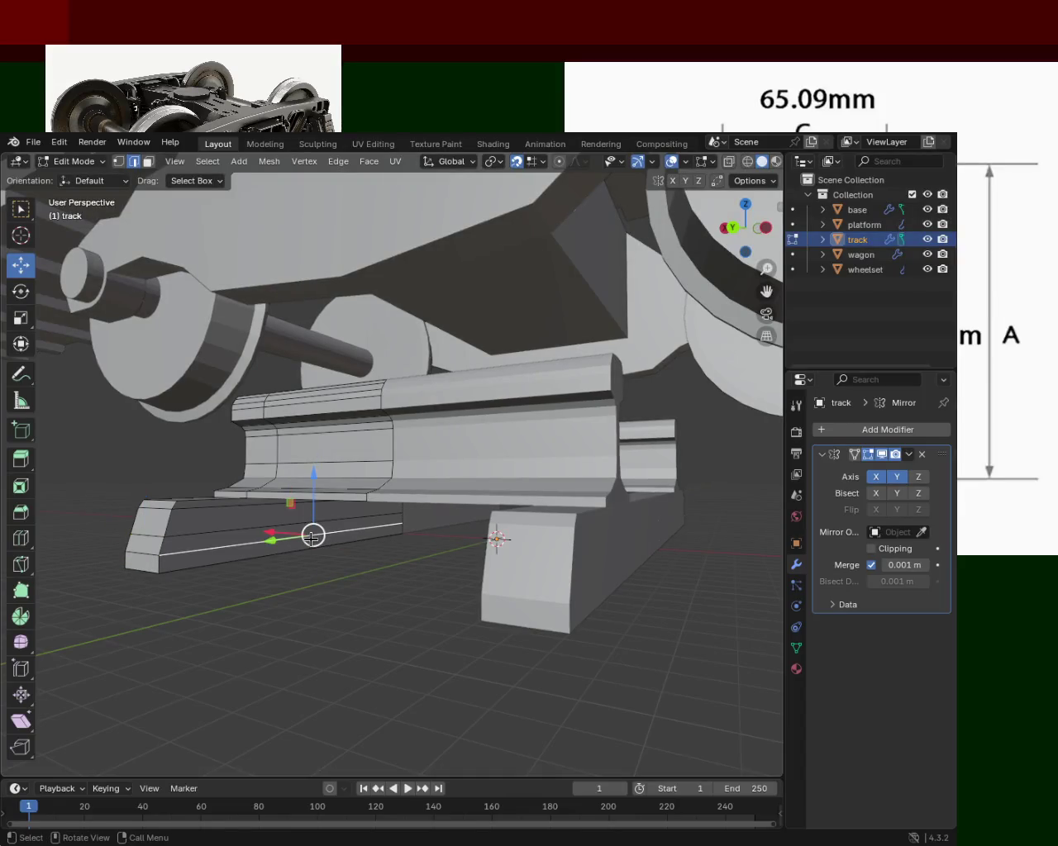
pyautogui.press('x')
pyautogui.click(290, 642)
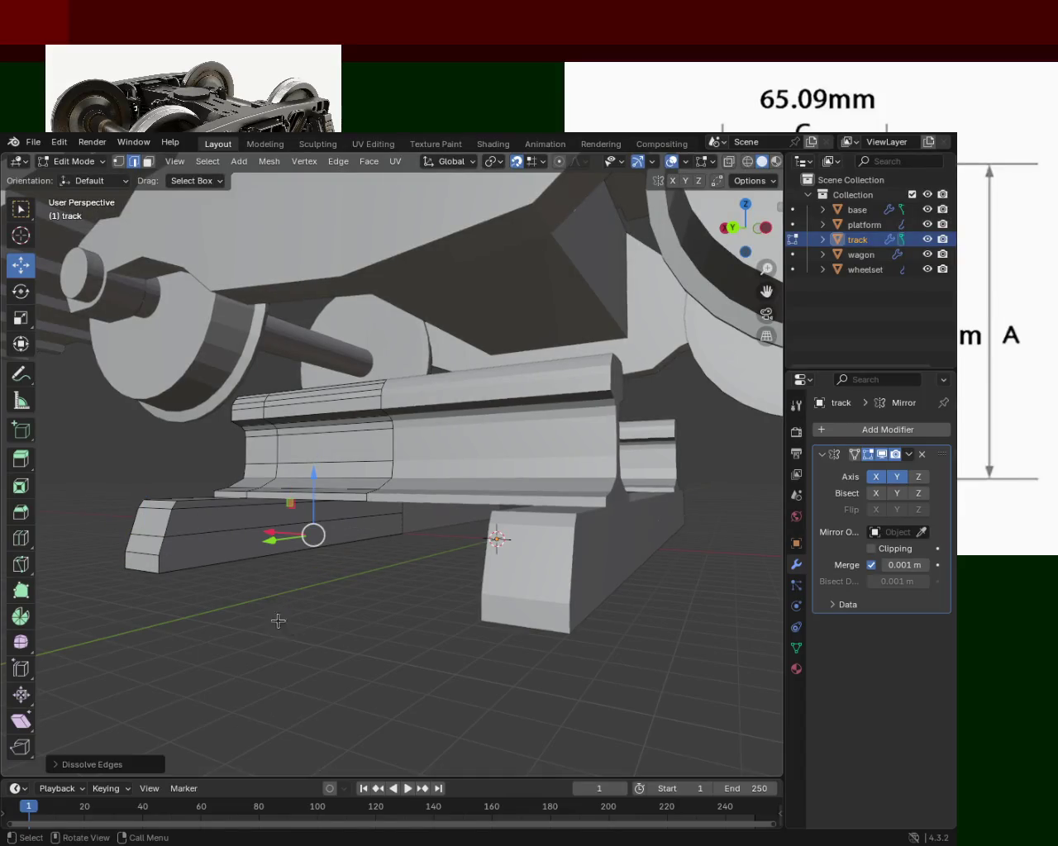
pyautogui.click(209, 506)
pyautogui.press('x')
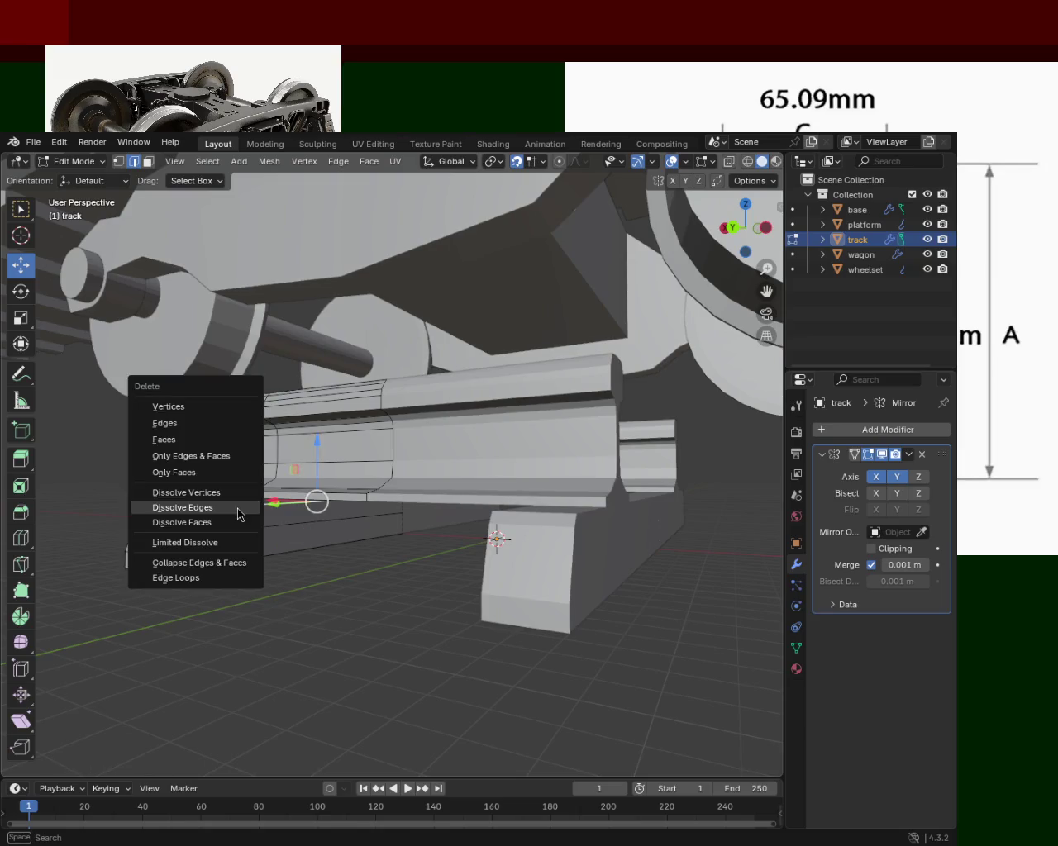
pyautogui.click(240, 515)
pyautogui.click(157, 508)
pyautogui.press('x')
pyautogui.click(158, 514)
# Step: Dissolve the remaining lengthwise edge loops along the tie plate block
pyautogui.moveTo(158, 514); pyautogui.dragTo(452, 533)
pyautogui.press('x')
pyautogui.click(524, 504)
pyautogui.moveTo(524, 504); pyautogui.dragTo(126, 396)
pyautogui.click(513, 541)
pyautogui.press('x')
pyautogui.click(515, 540)
pyautogui.click(484, 555)
pyautogui.press('x')
pyautogui.click(485, 562)
pyautogui.press('x')
pyautogui.click(229, 536)
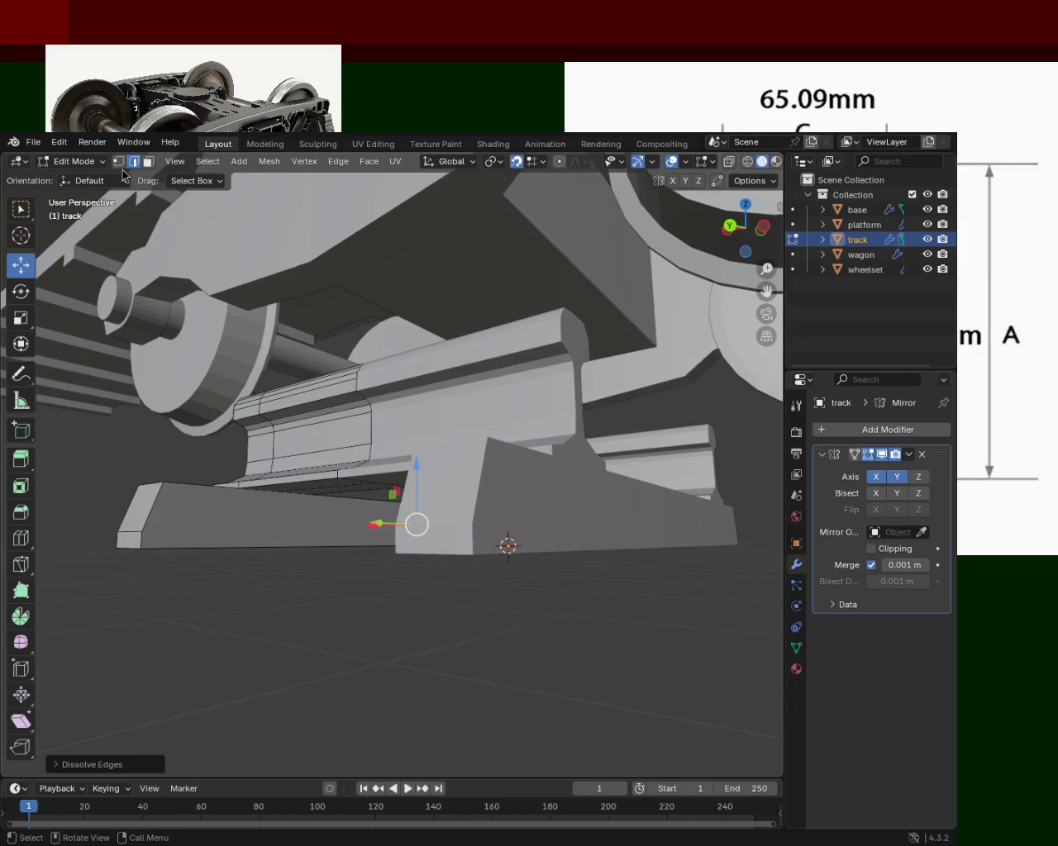
# Step: In vertex select, pick the plate's end vertices, undoing an accidental move
pyautogui.click(118, 161)
pyautogui.moveTo(180, 472); pyautogui.dragTo(248, 524)
pyautogui.moveTo(390, 548); pyautogui.dragTo(367, 545)
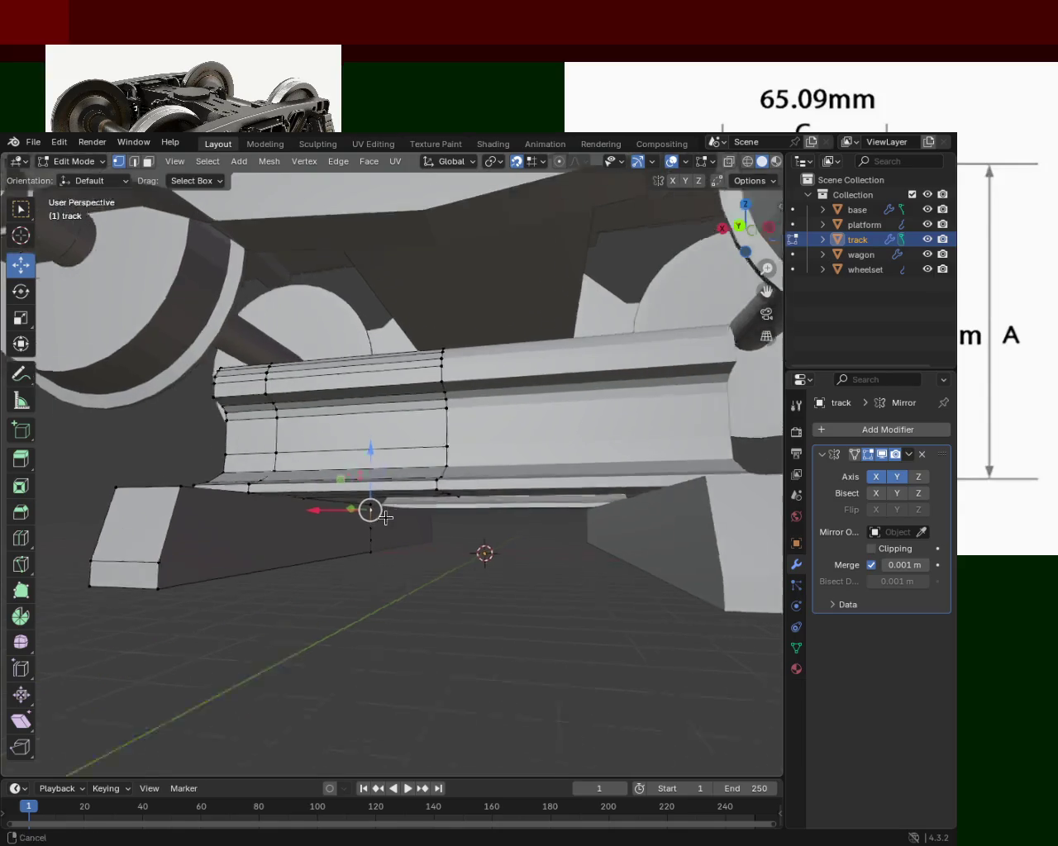
pyautogui.click(144, 578)
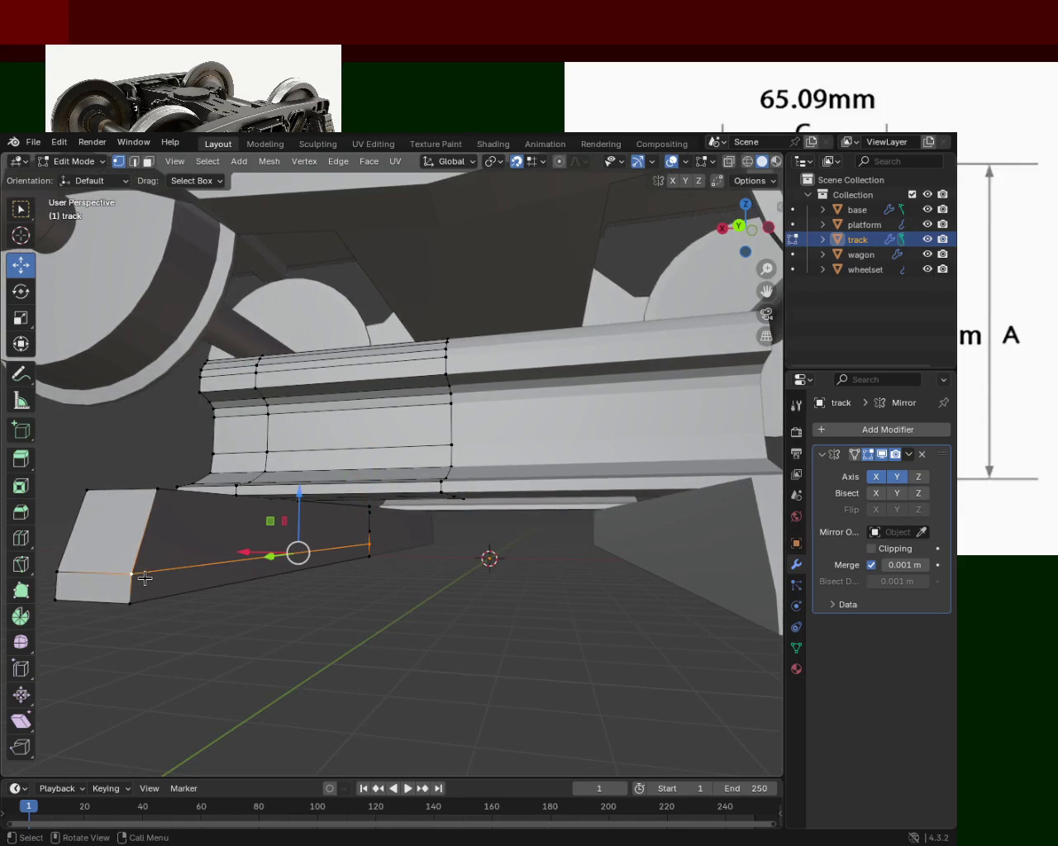
pyautogui.click(369, 543)
pyautogui.click(369, 508)
pyautogui.press('x')
pyautogui.moveTo(457, 599); pyautogui.dragTo(389, 491)
pyautogui.moveTo(382, 491); pyautogui.dragTo(427, 505)
pyautogui.hotkey('ctrl', 'z')
# Step: Dissolve the two stray vertices at the plate end
pyautogui.click(420, 496)
pyautogui.click(419, 484)
pyautogui.press('x')
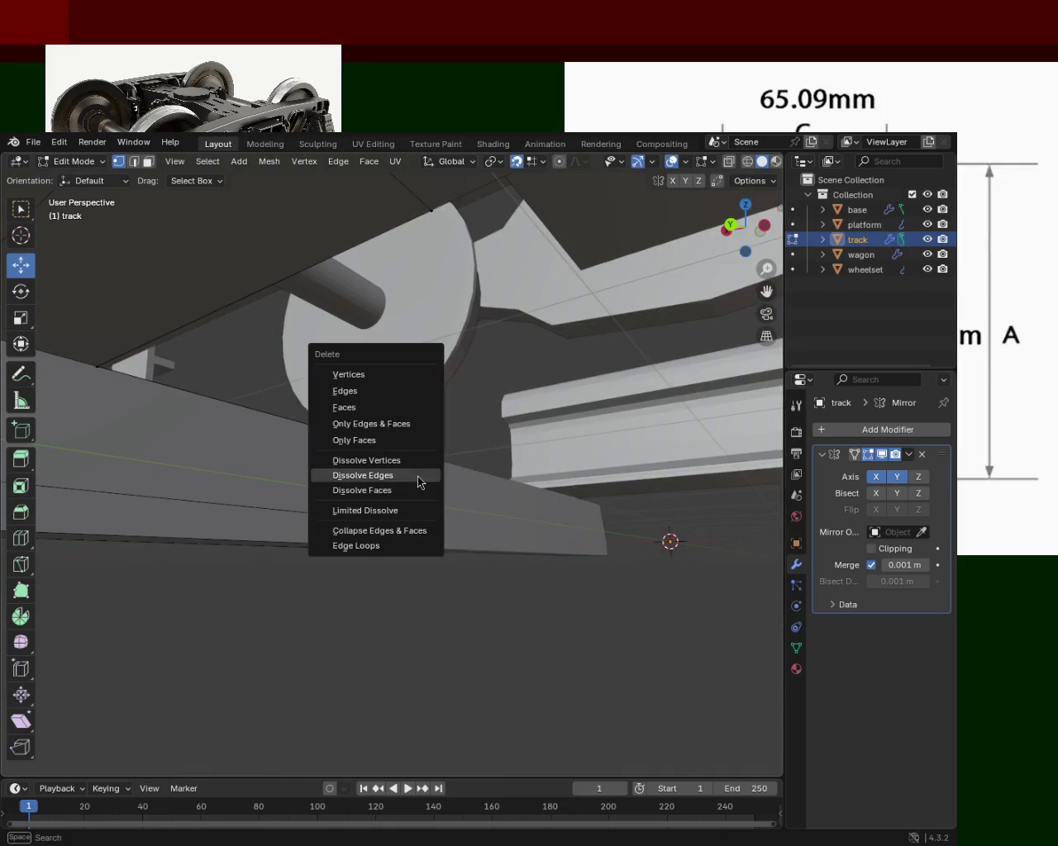
pyautogui.click(415, 462)
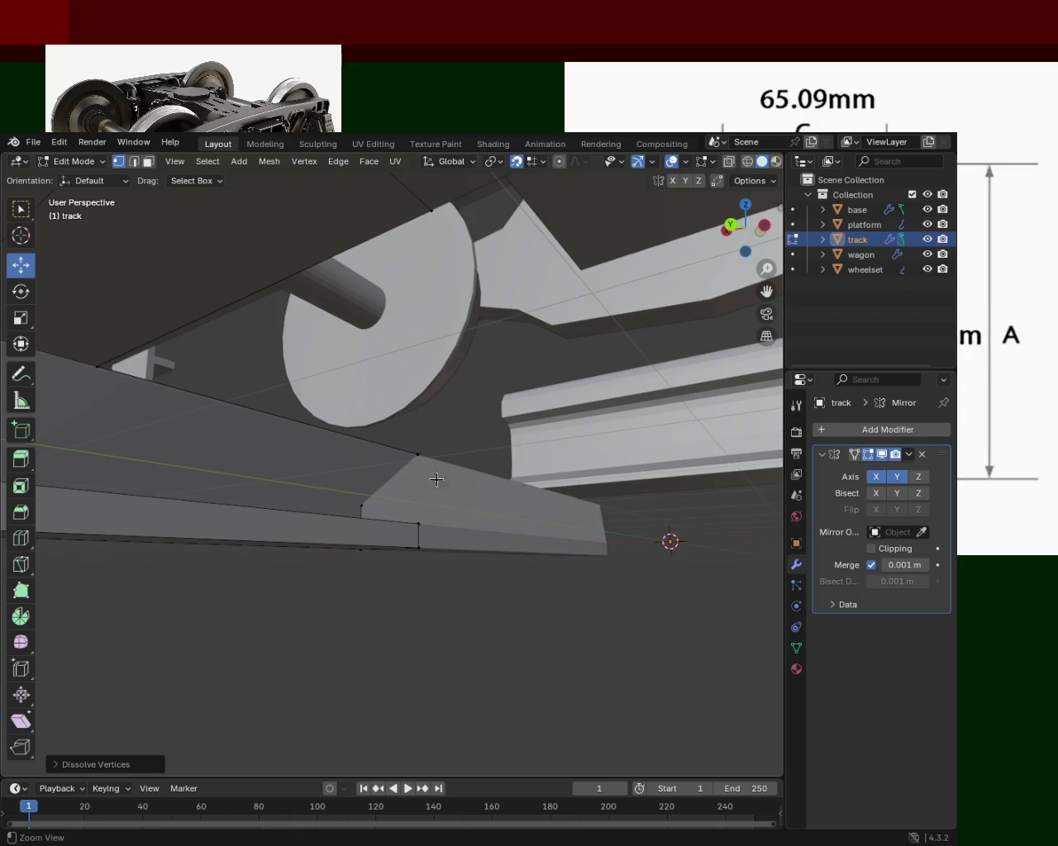
# Step: Fill a new face between the four corner vertices at the plate end
pyautogui.click(418, 454)
pyautogui.click(418, 524)
pyautogui.moveTo(468, 518); pyautogui.dragTo(402, 496)
pyautogui.click(153, 351)
pyautogui.click(83, 477)
pyautogui.press('f')
pyautogui.moveTo(99, 472); pyautogui.dragTo(641, 583)
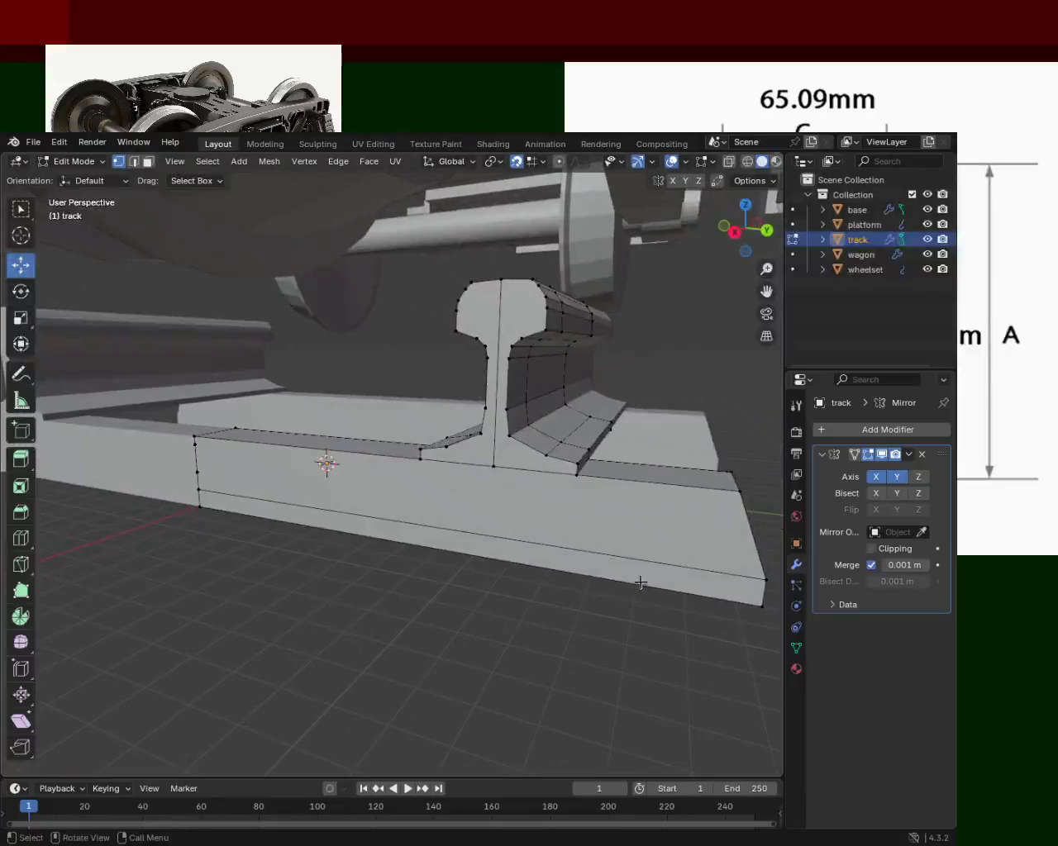
# Step: Save train.blend and dissolve two extra vertices at the plate end
pyautogui.hotkey('ctrl', 's')
pyautogui.click(195, 438)
pyautogui.click(199, 468)
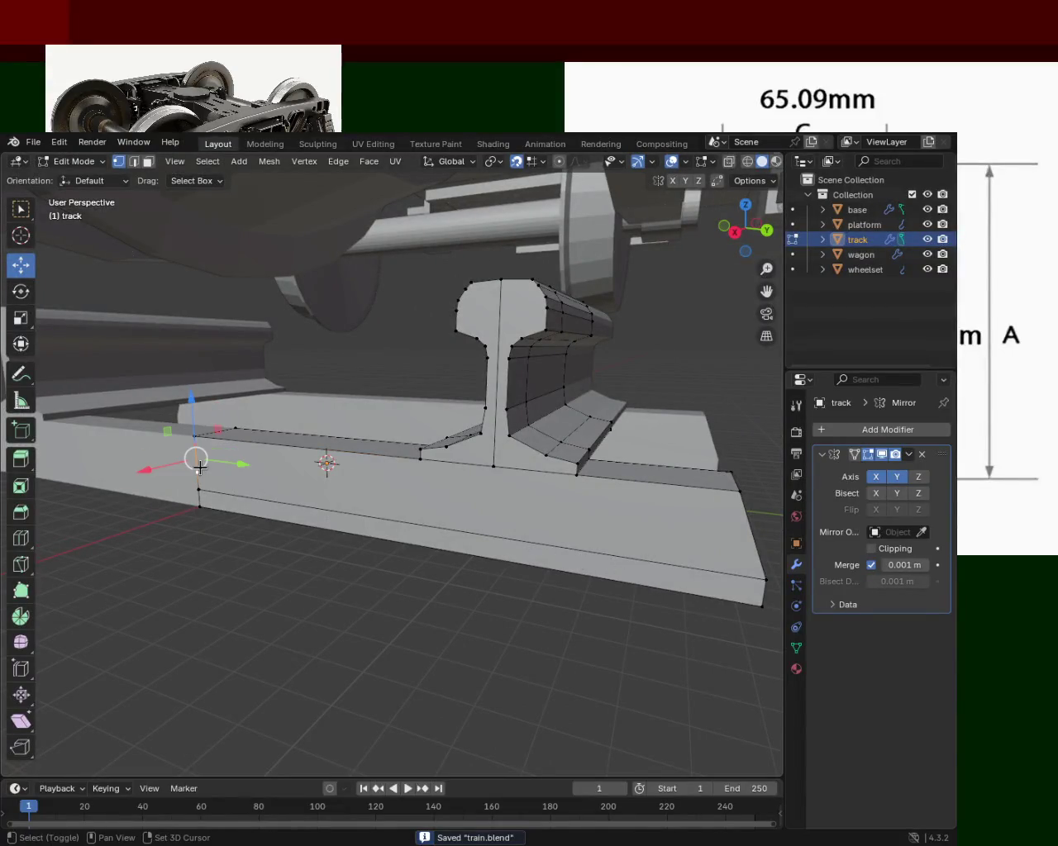
pyautogui.press('x')
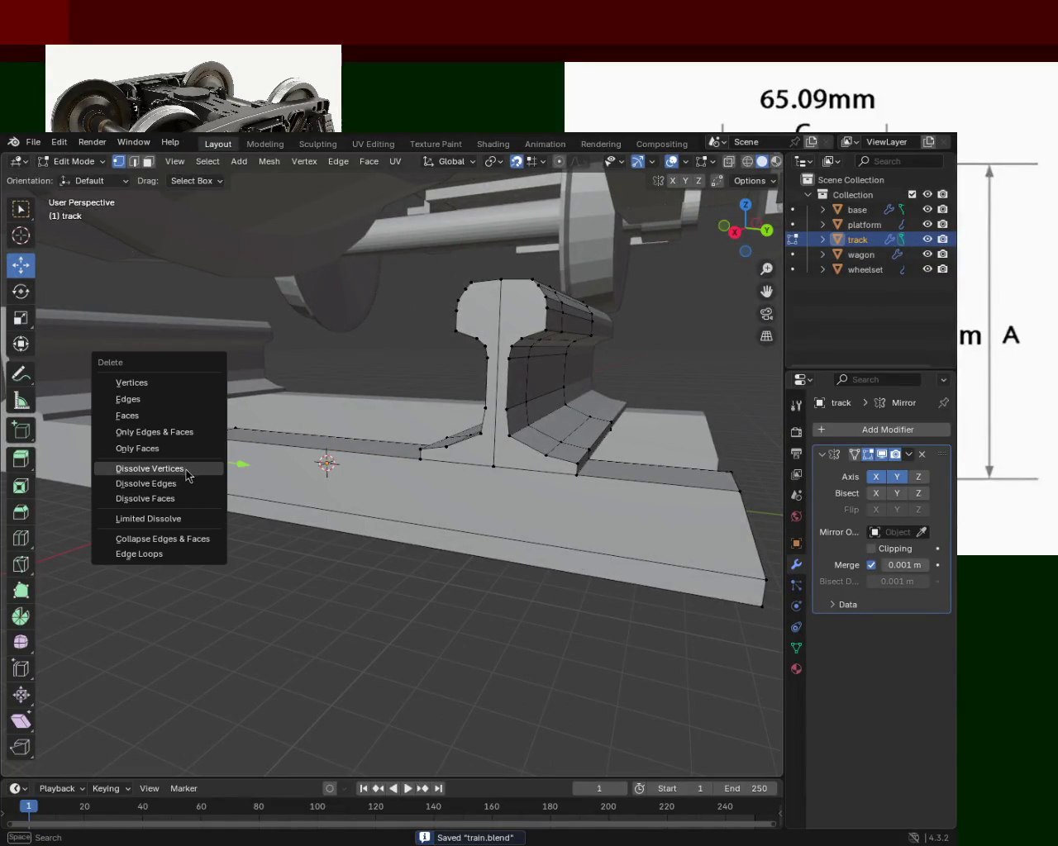
pyautogui.click(188, 475)
pyautogui.moveTo(389, 515); pyautogui.dragTo(321, 504)
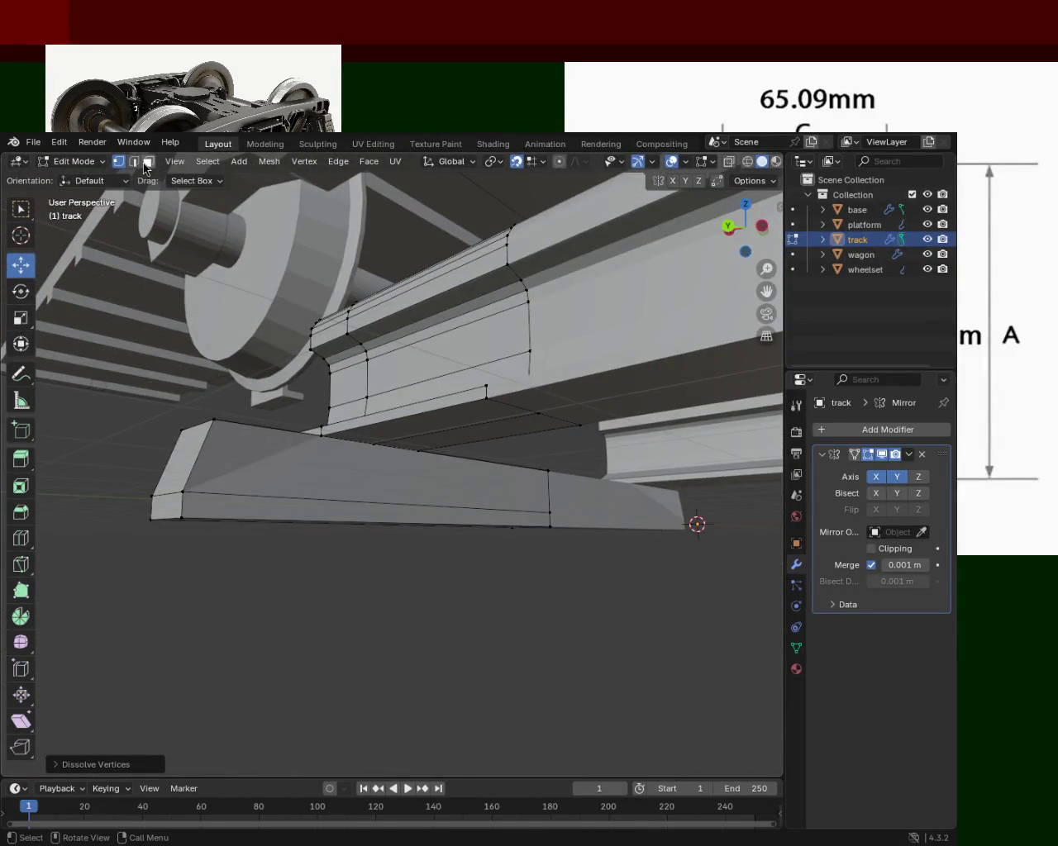
# Step: Delete the tie plate's top face in face select
pyautogui.click(146, 162)
pyautogui.click(295, 466)
pyautogui.press('x')
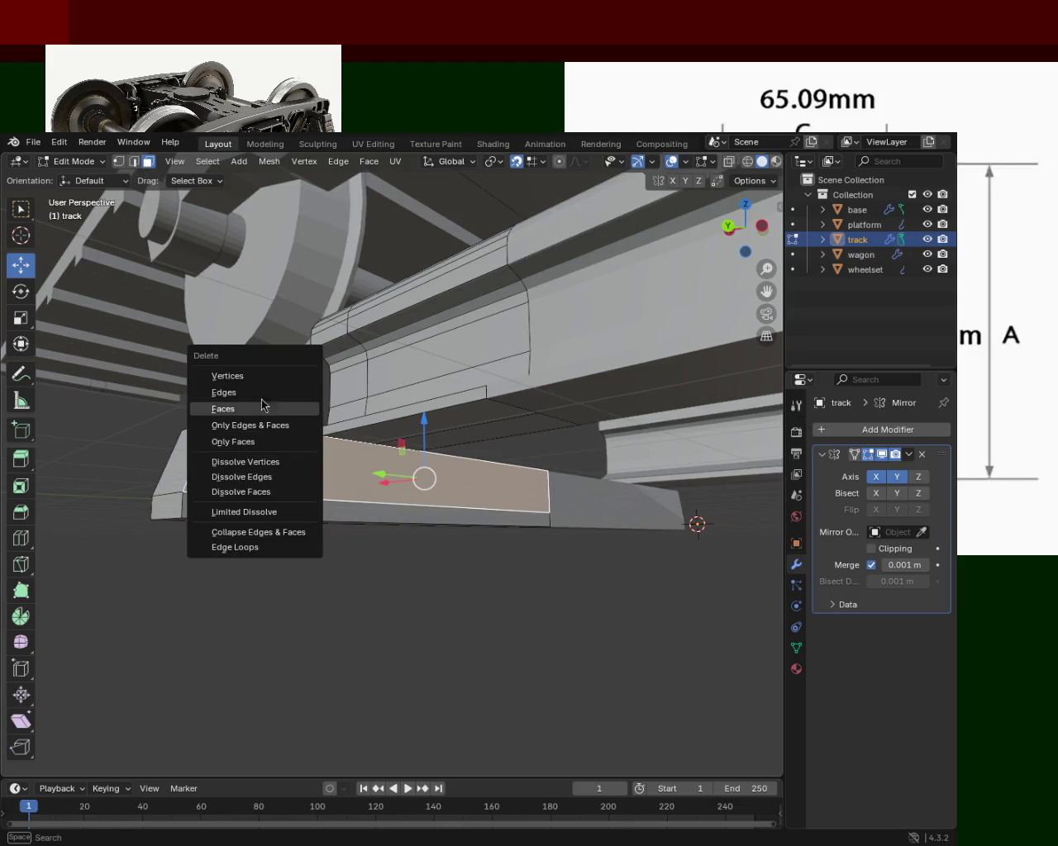
pyautogui.click(252, 409)
pyautogui.moveTo(271, 439); pyautogui.dragTo(345, 484)
# Step: Select the four corner vertices around the opening in the plate top
pyautogui.click(118, 162)
pyautogui.click(291, 368)
pyautogui.click(265, 435)
pyautogui.click(513, 515)
pyautogui.click(511, 490)
pyautogui.moveTo(461, 502); pyautogui.dragTo(335, 411)
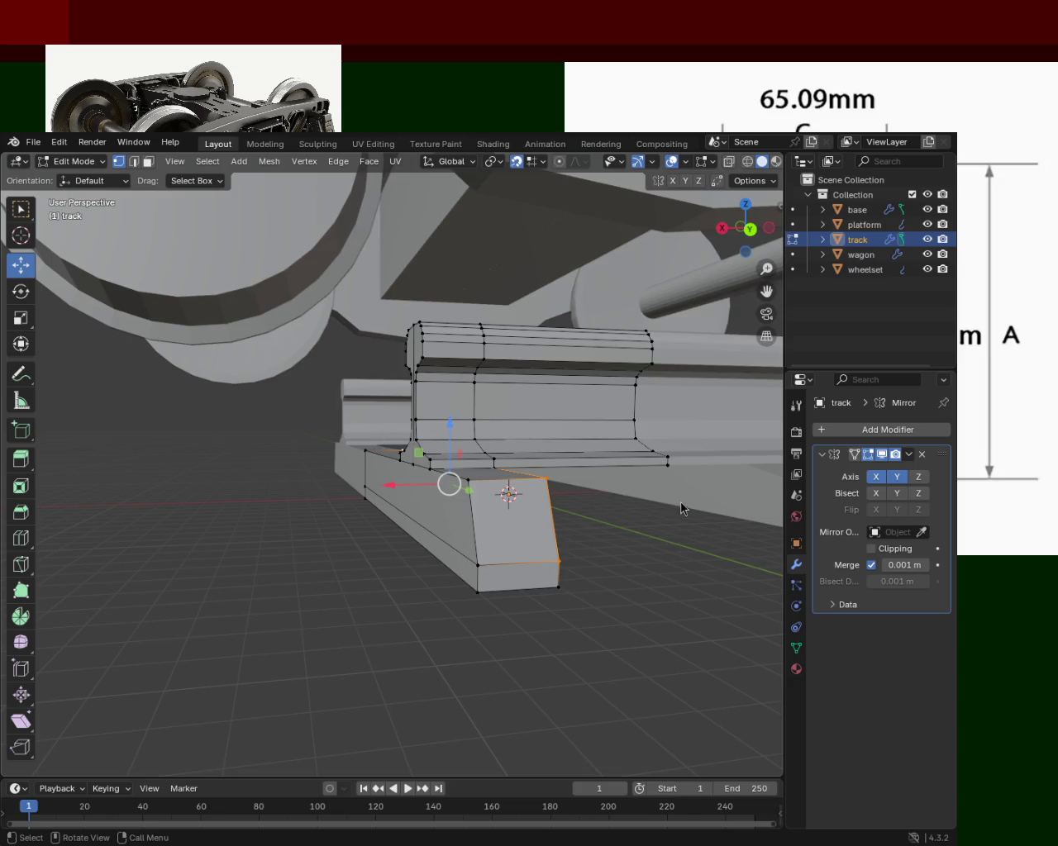
# Step: Orbit and zoom in close on the track and tie plate
pyautogui.moveTo(512, 569); pyautogui.dragTo(472, 530)
# Step: Raise the plate end's bottom edge 0.3881 m and its top edge to the rail base
pyautogui.click(368, 518)
pyautogui.click(133, 162)
pyautogui.click(473, 546)
pyautogui.moveTo(471, 545); pyautogui.dragTo(479, 521)
pyautogui.moveTo(479, 522); pyautogui.dragTo(481, 493)
pyautogui.click(487, 465)
pyautogui.moveTo(486, 439); pyautogui.dragTo(492, 490)
pyautogui.moveTo(491, 490); pyautogui.dragTo(185, 341)
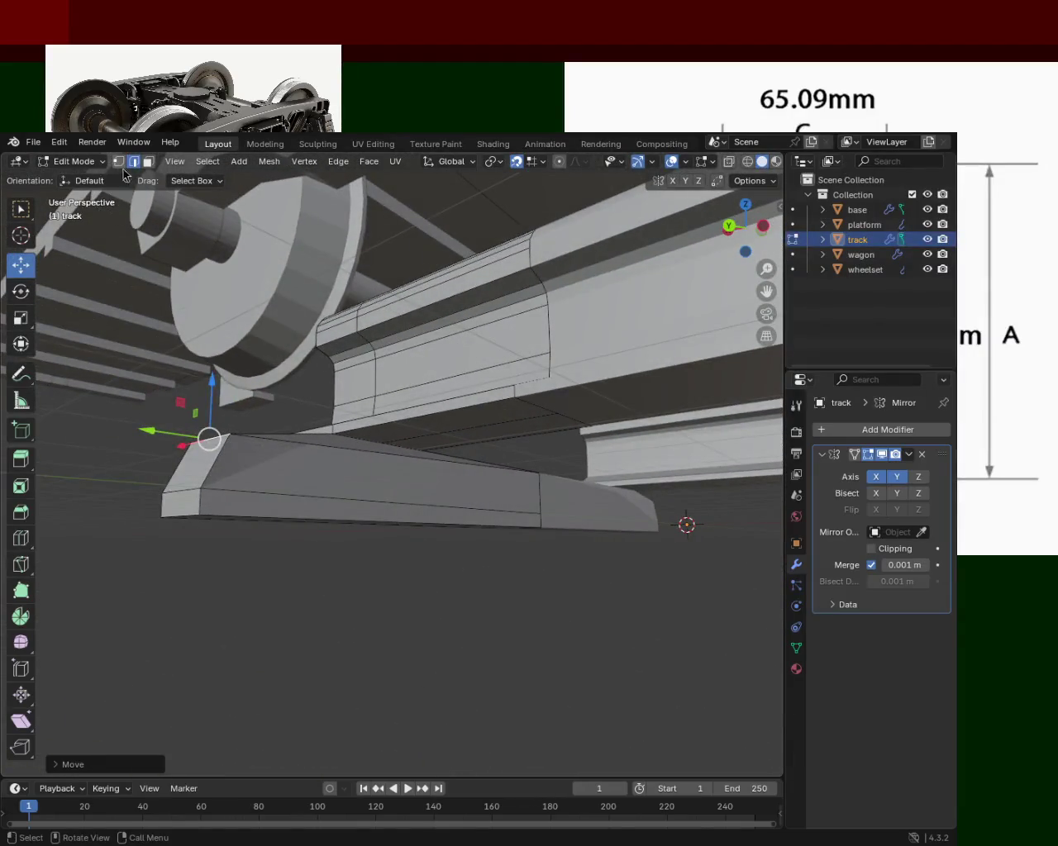
# Step: Dissolve the edge along the plate top and delete the leftover edges
pyautogui.click(379, 452)
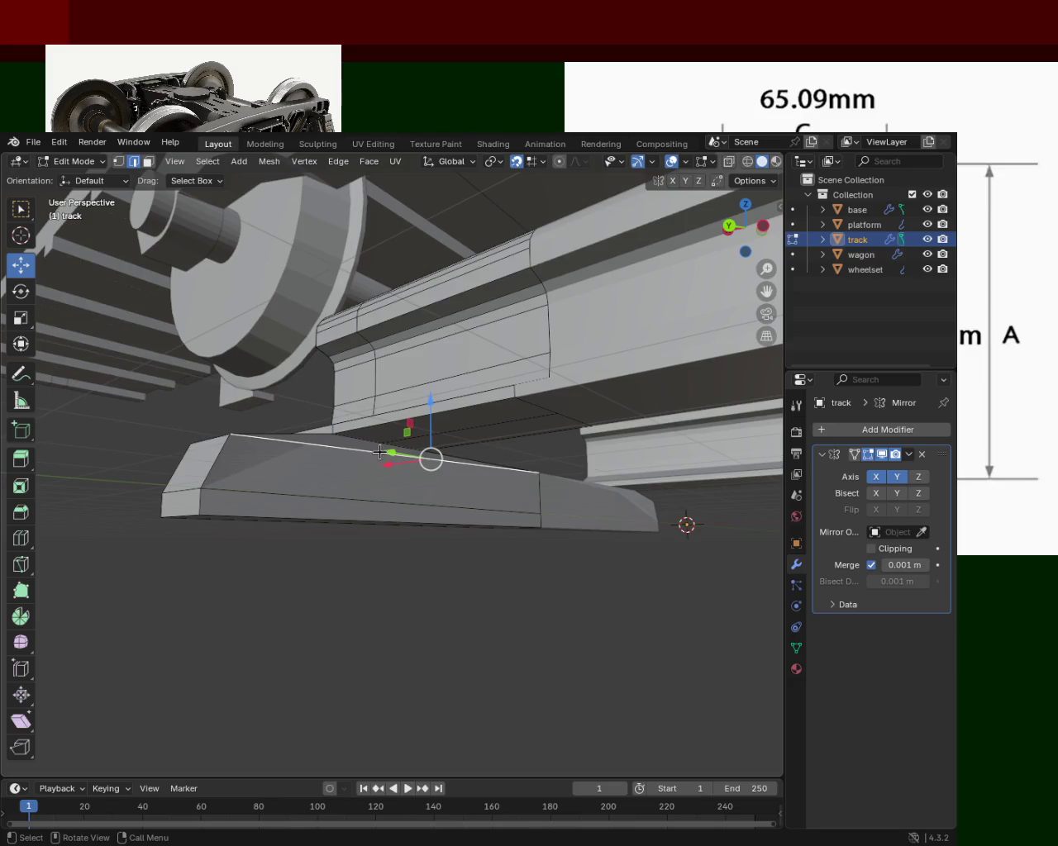
pyautogui.press('x')
pyautogui.click(334, 521)
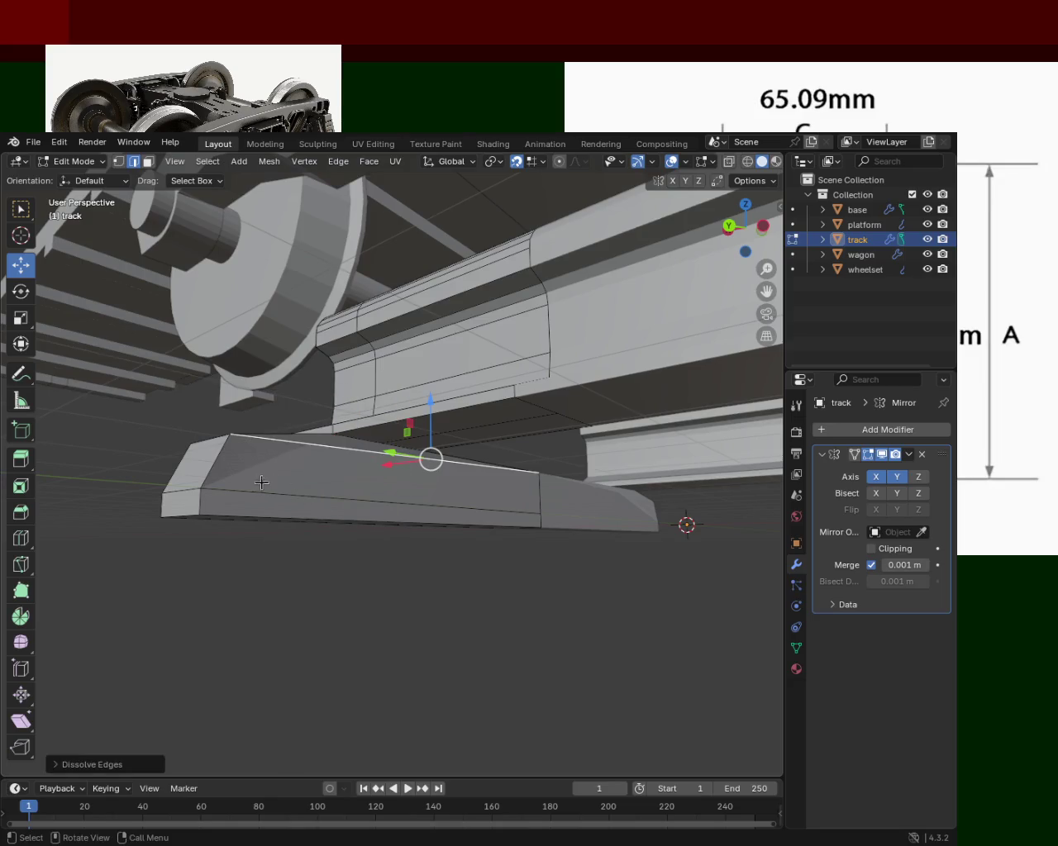
pyautogui.press('x')
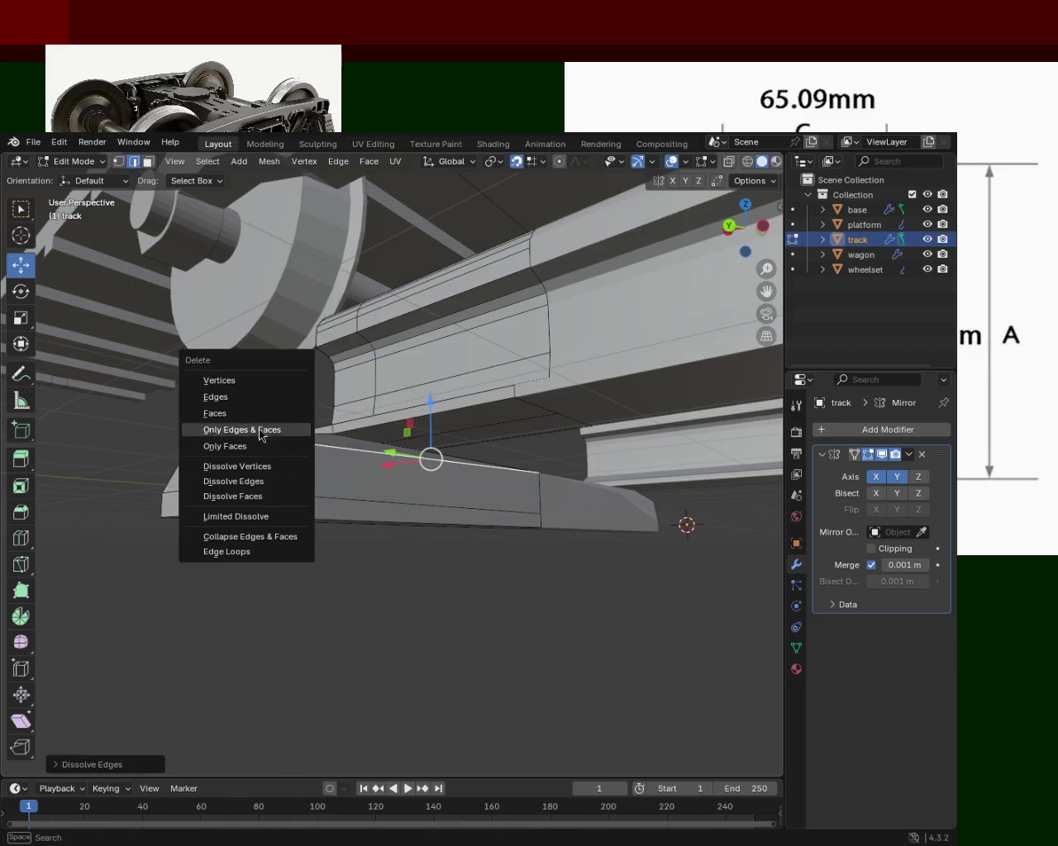
pyautogui.click(255, 397)
pyautogui.moveTo(245, 415); pyautogui.dragTo(463, 501)
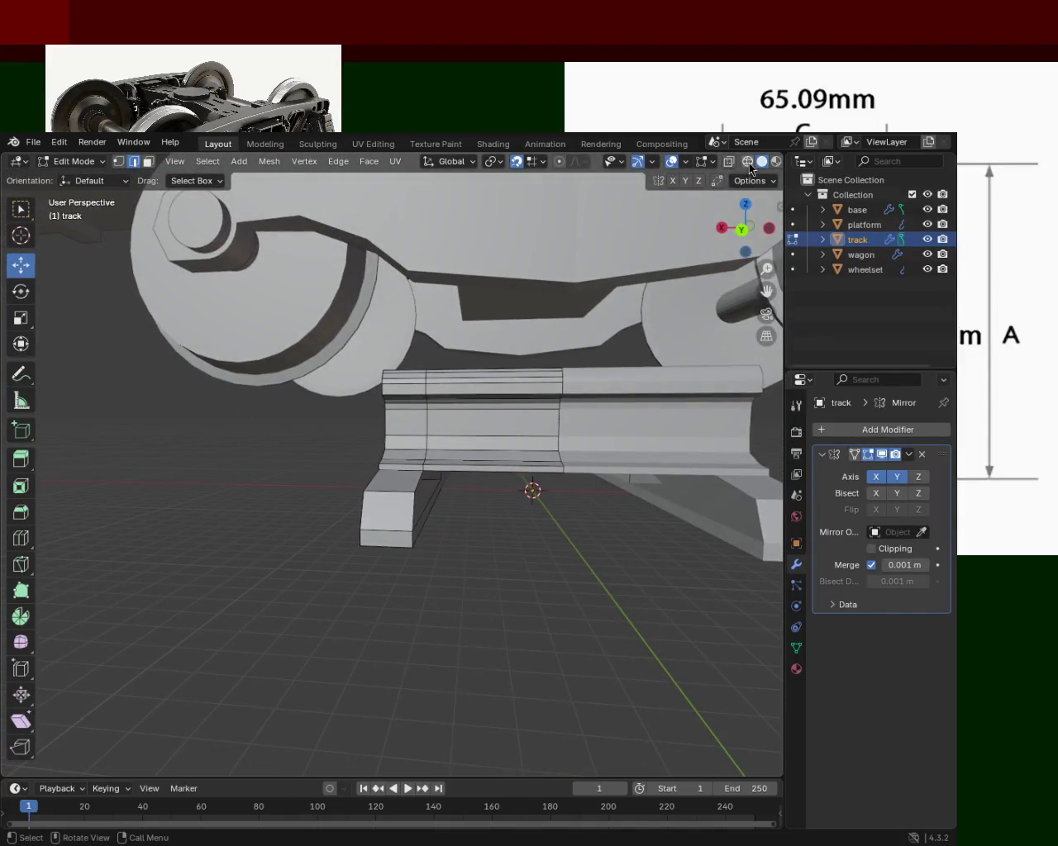
# Step: In X-ray, box-select the rail vertices and raise them 0.109 m along Z
pyautogui.click(748, 161)
pyautogui.moveTo(494, 410); pyautogui.dragTo(502, 406)
pyautogui.moveTo(340, 353); pyautogui.dragTo(676, 472)
pyautogui.moveTo(676, 472); pyautogui.dragTo(474, 365)
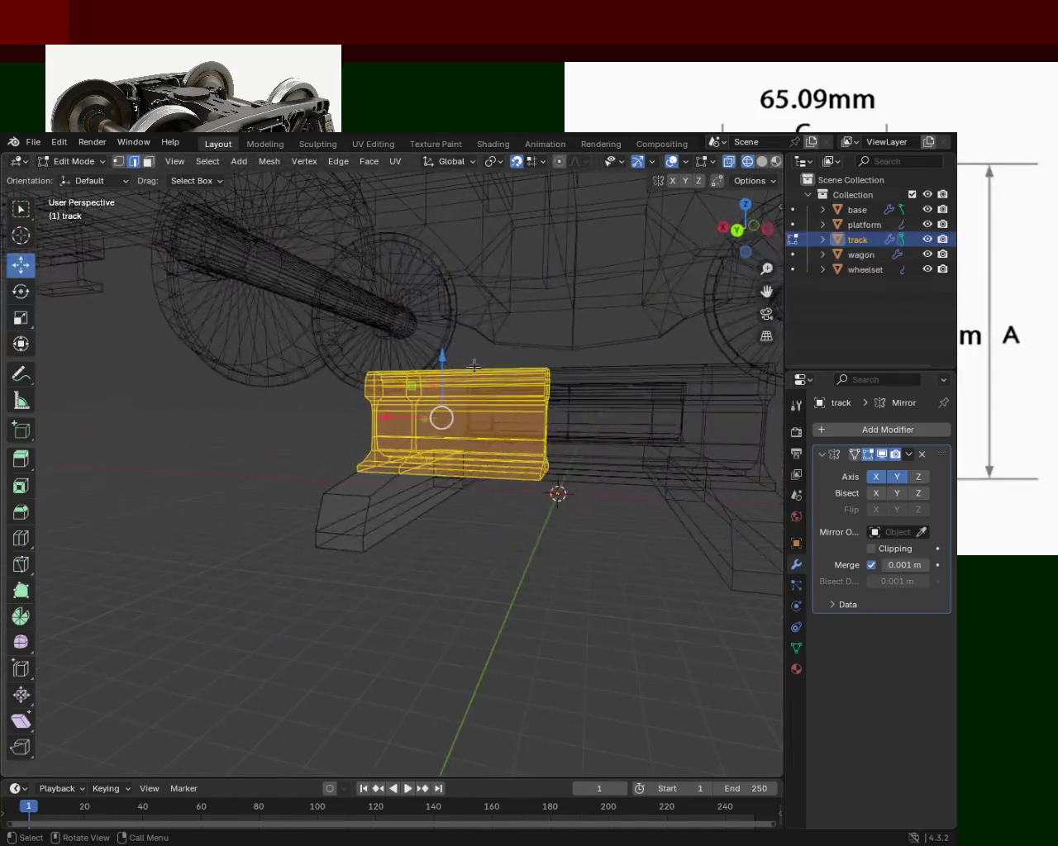
pyautogui.moveTo(447, 359); pyautogui.dragTo(442, 439)
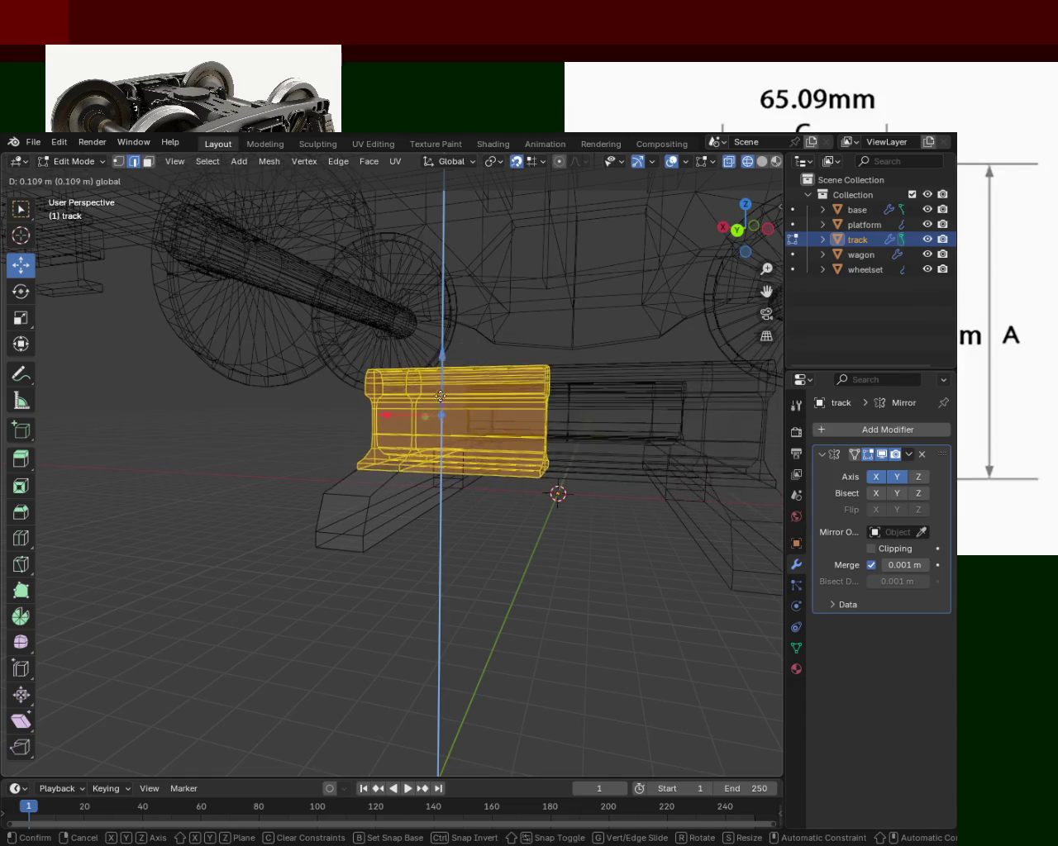
pyautogui.moveTo(442, 439); pyautogui.dragTo(442, 418)
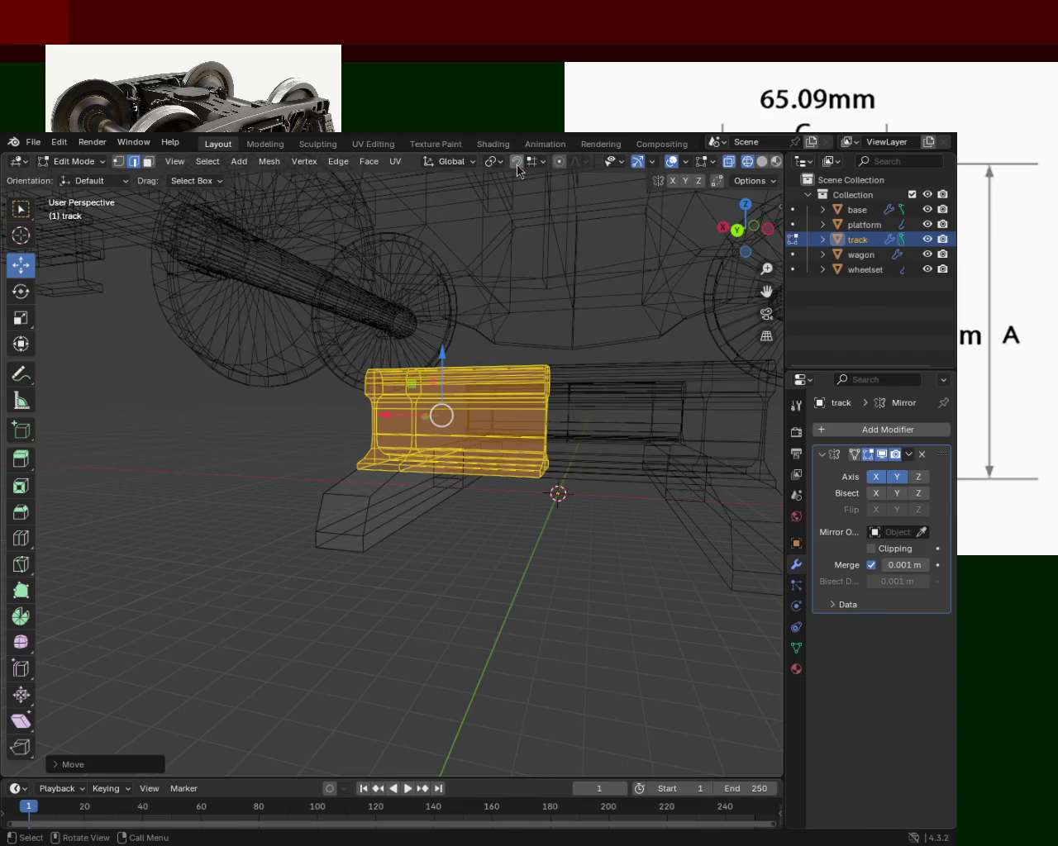
pyautogui.click(541, 163)
pyautogui.click(541, 164)
# Step: Slide the plate's front-end vertex along Y and raise it about 0.39 m
pyautogui.click(762, 161)
pyautogui.moveTo(336, 418); pyautogui.dragTo(699, 508)
pyautogui.click(698, 509)
pyautogui.moveTo(629, 501); pyautogui.dragTo(331, 521)
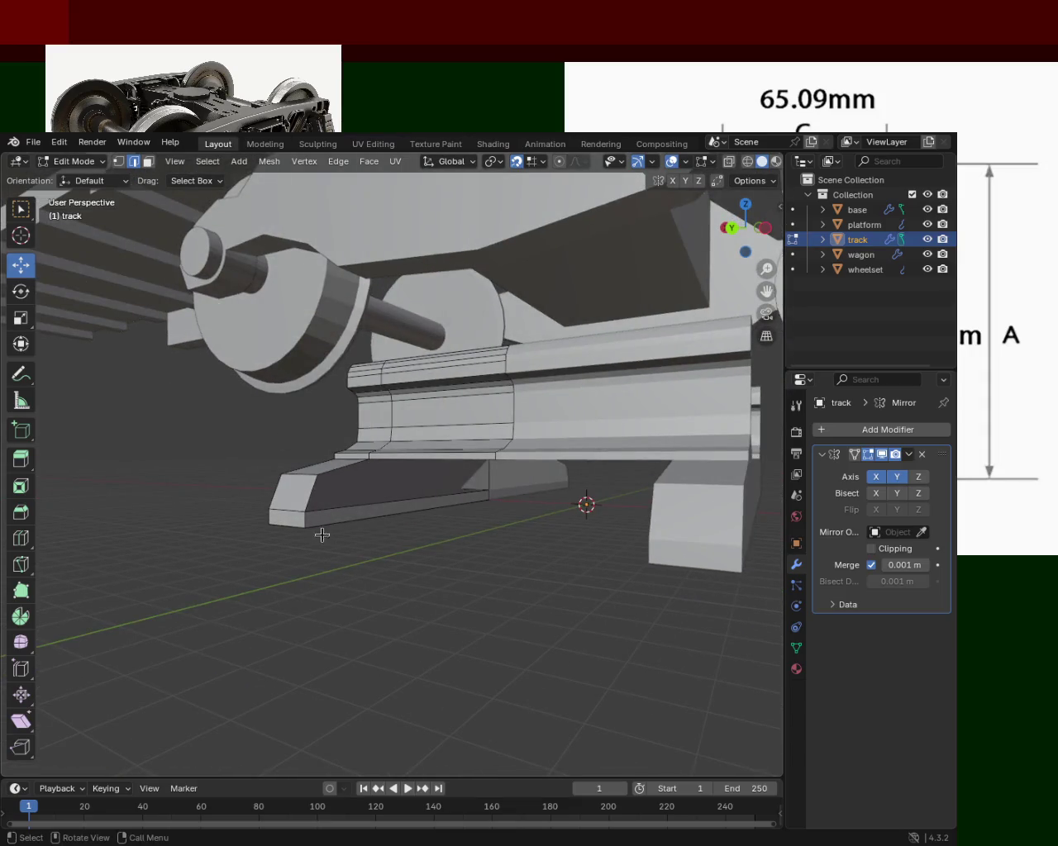
pyautogui.click(289, 509)
pyautogui.moveTo(252, 522); pyautogui.dragTo(297, 520)
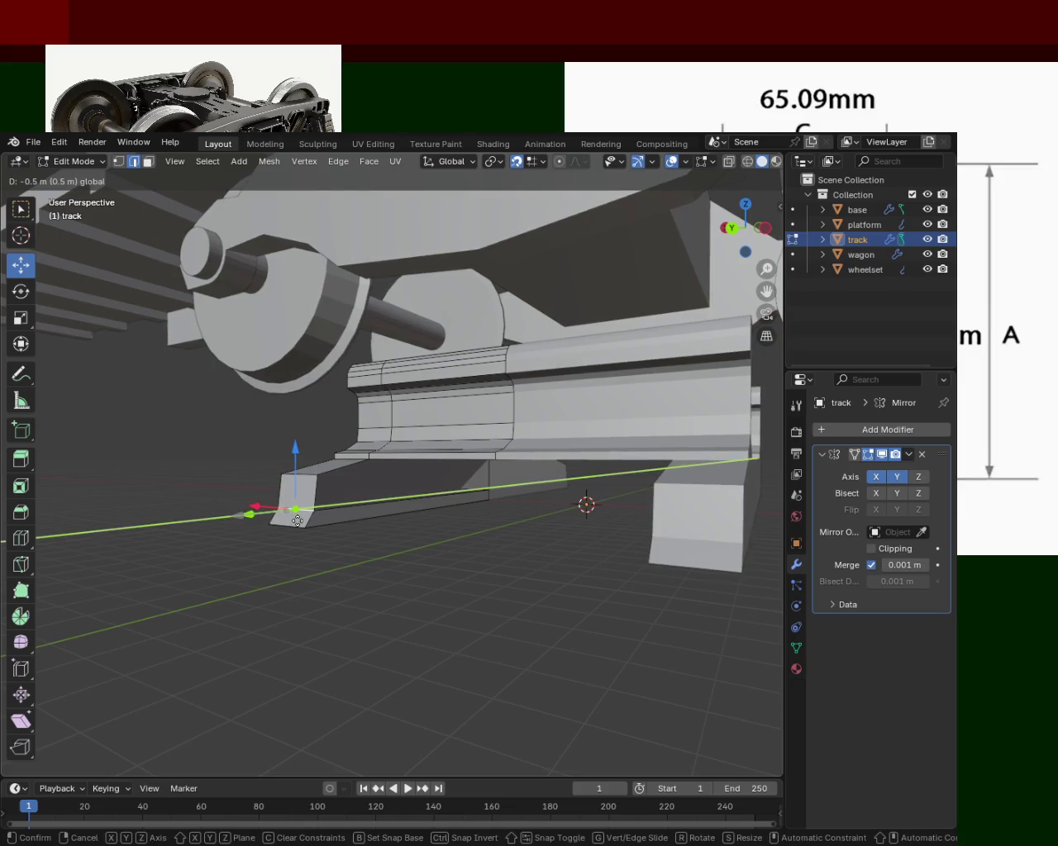
pyautogui.moveTo(297, 520); pyautogui.dragTo(294, 505)
pyautogui.press('g')
pyautogui.press('z')
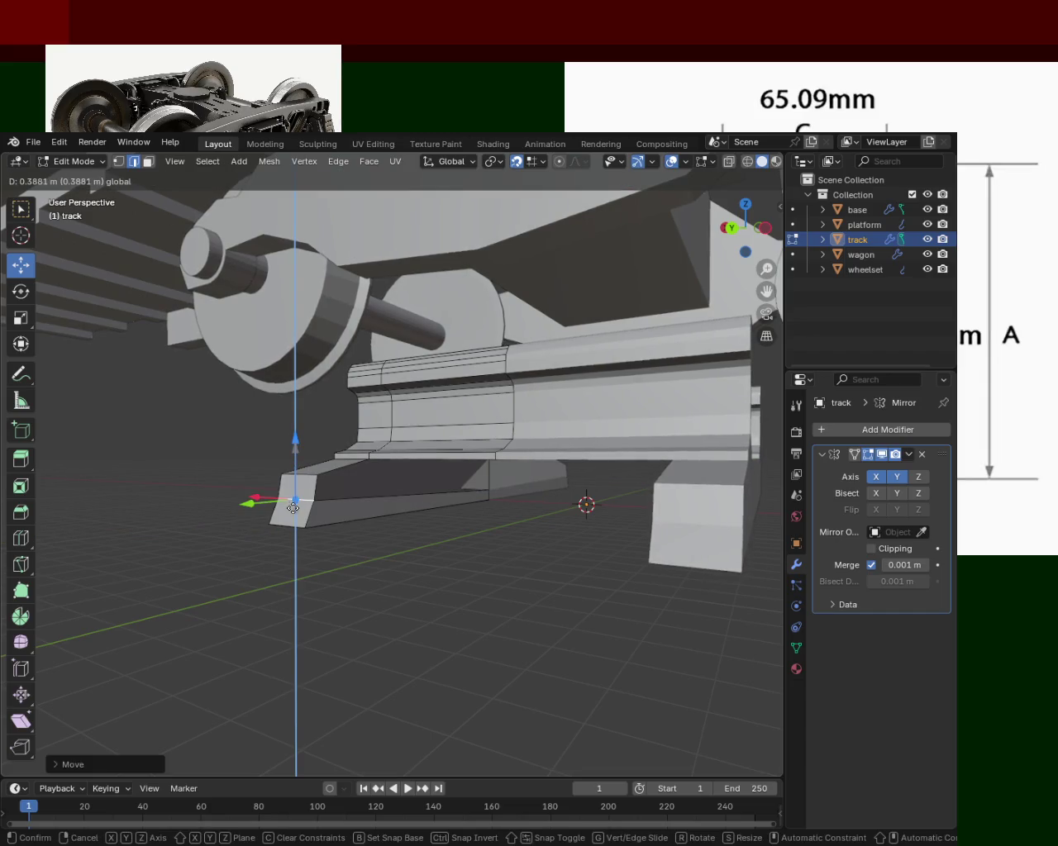
pyautogui.click(280, 509)
# Step: Move the lower corner vertex along Y to match and push a nearby vertex 1.2 m along Y
pyautogui.moveTo(252, 506); pyautogui.dragTo(279, 524)
pyautogui.click(290, 529)
pyautogui.moveTo(278, 524); pyautogui.dragTo(446, 518)
pyautogui.click(519, 491)
pyautogui.moveTo(568, 494); pyautogui.dragTo(536, 480)
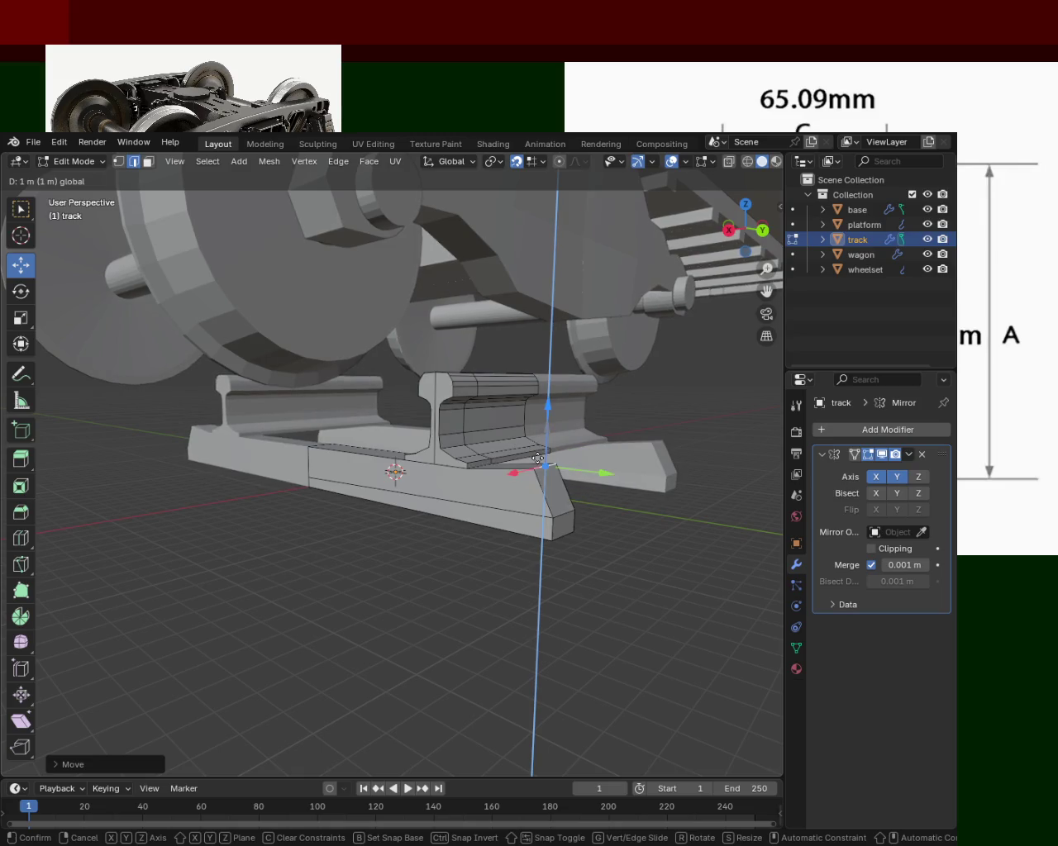
# Step: Raise the plate's back top corner along Z to slope the top, then save
pyautogui.rightClick(529, 488)
pyautogui.moveTo(543, 484); pyautogui.dragTo(326, 494)
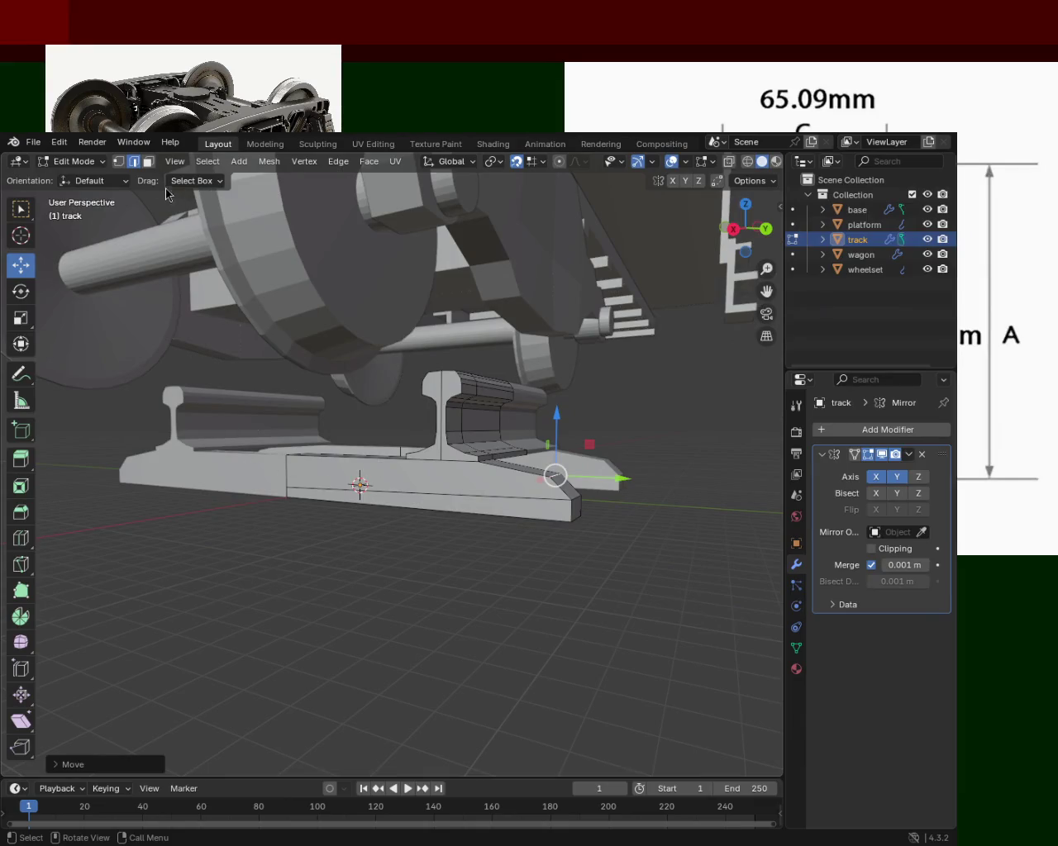
pyautogui.click(118, 162)
pyautogui.click(284, 486)
pyautogui.press('g')
pyautogui.press('z')
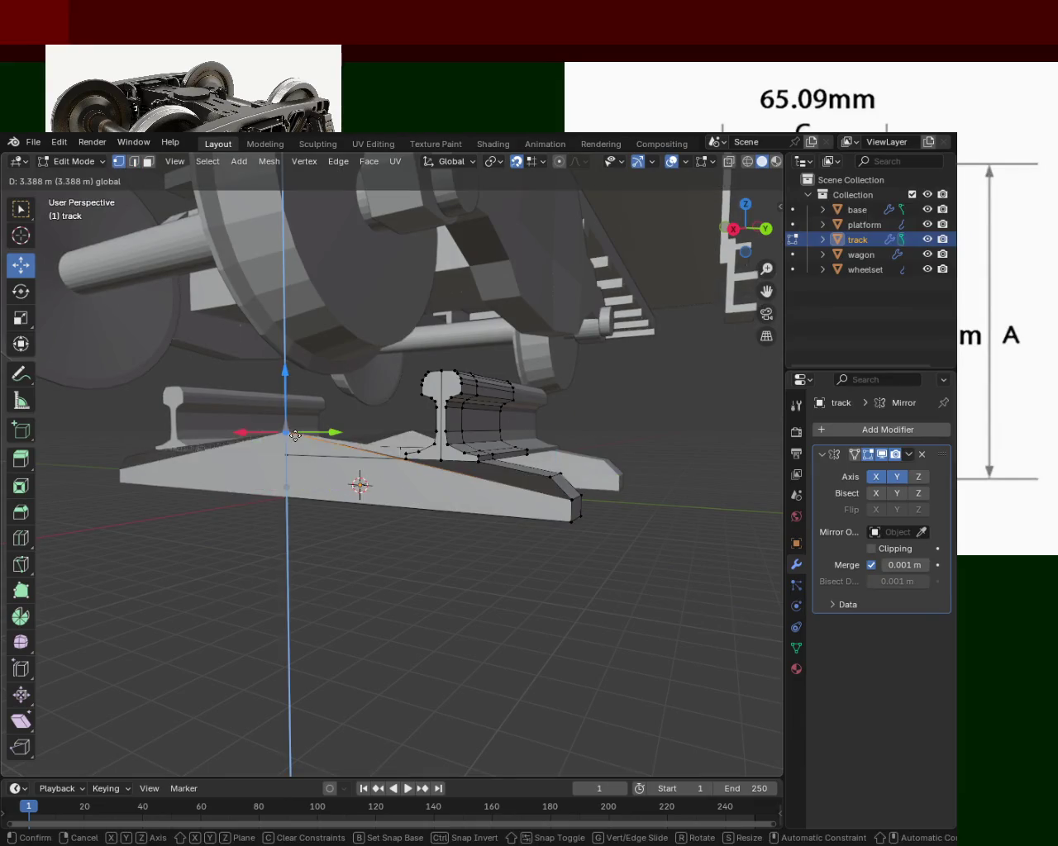
pyautogui.click(295, 486)
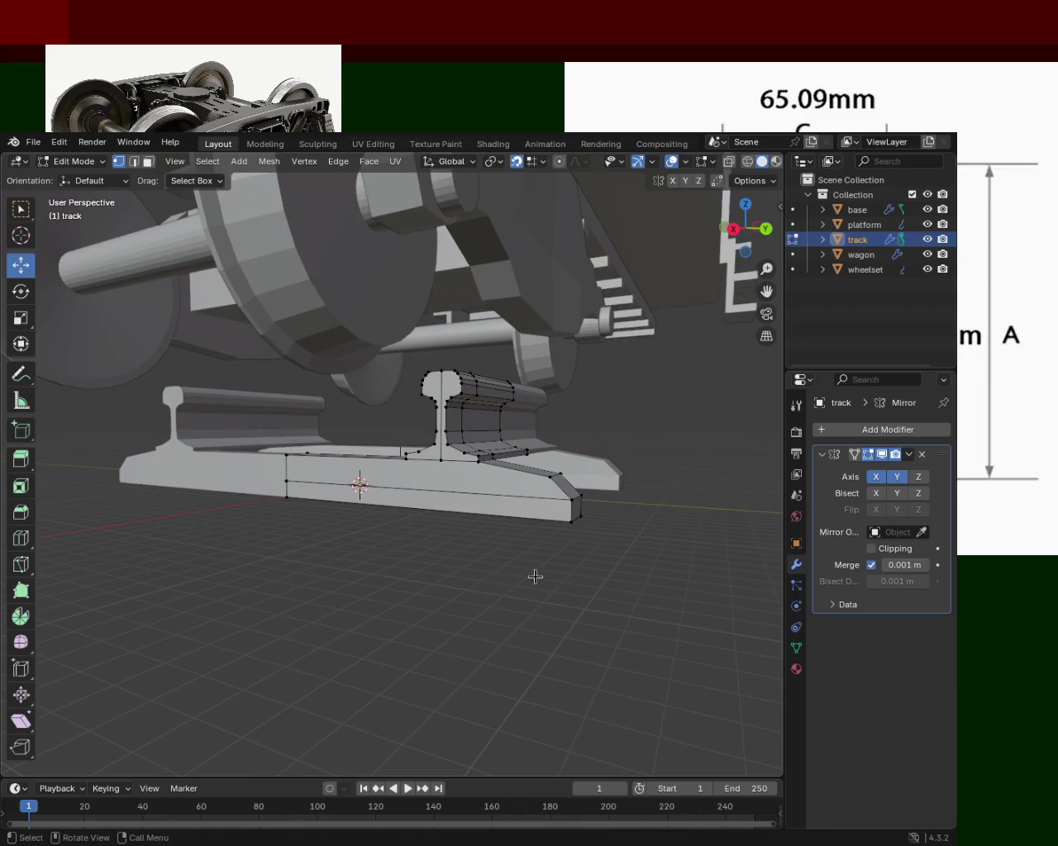
pyautogui.moveTo(536, 574); pyautogui.dragTo(474, 578)
pyautogui.hotkey('ctrl', 's')
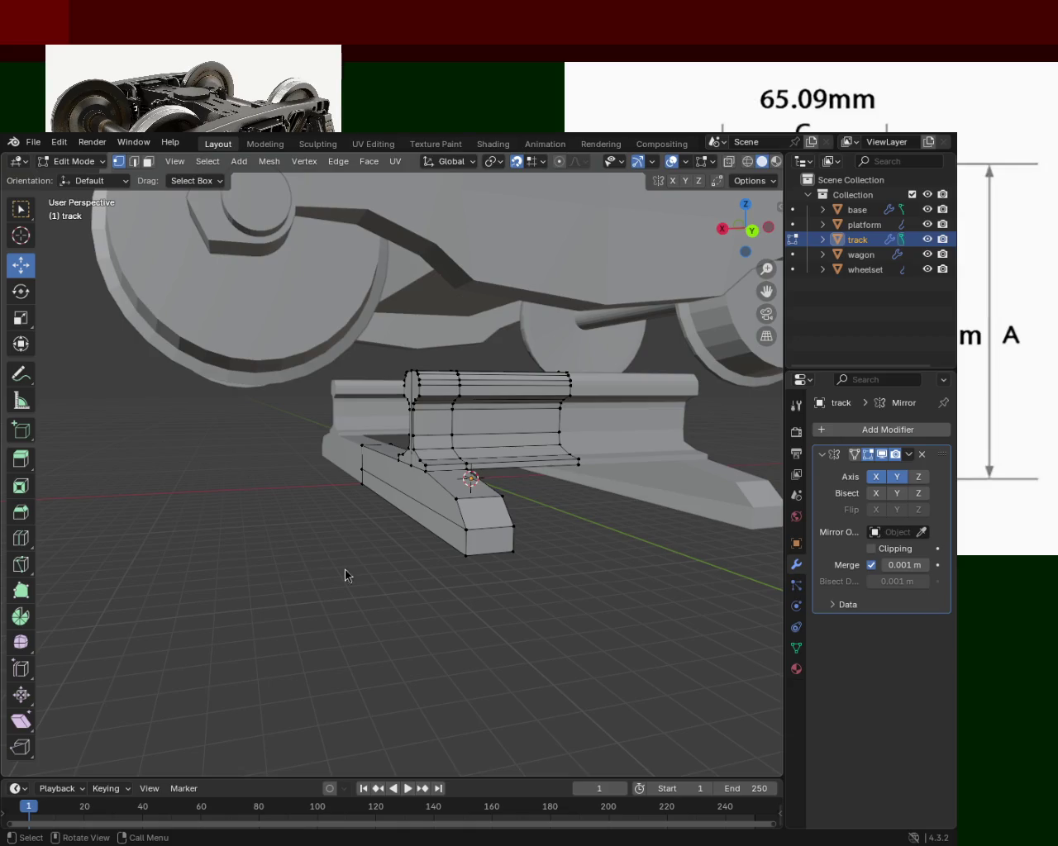
# Step: Delete the flat top face of the tie plate block
pyautogui.moveTo(577, 590); pyautogui.dragTo(395, 513)
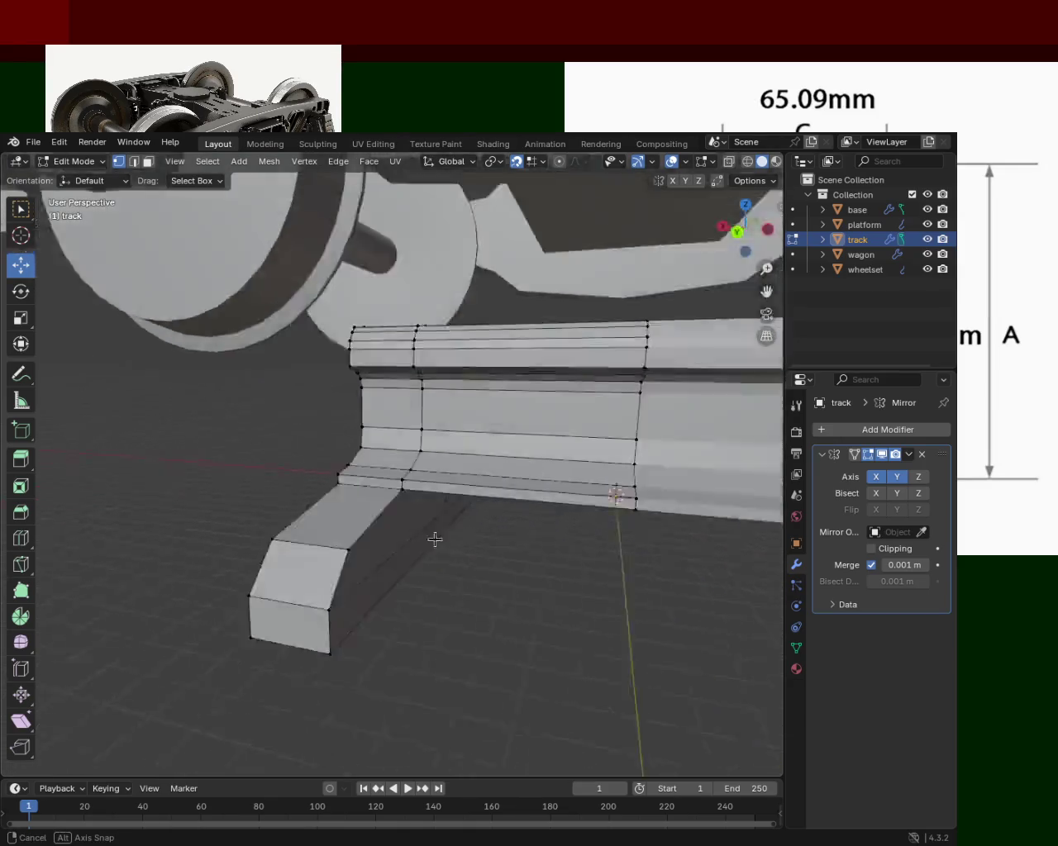
pyautogui.moveTo(565, 498); pyautogui.dragTo(527, 520)
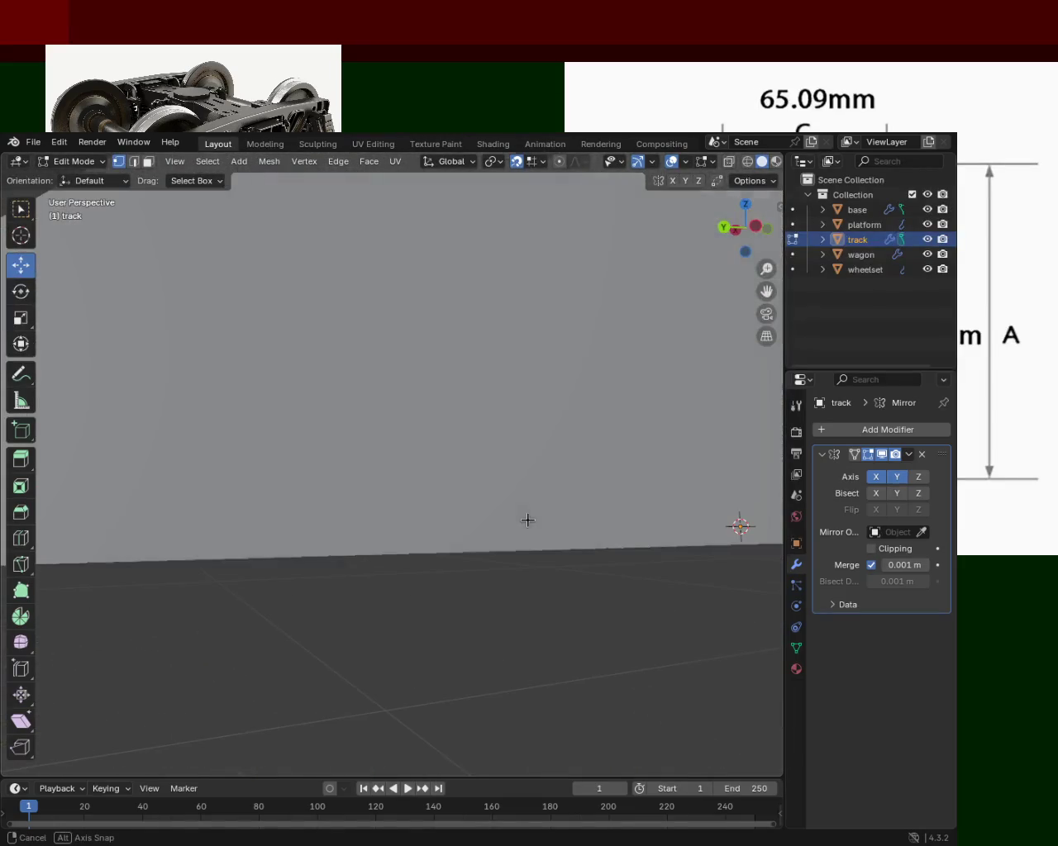
pyautogui.scroll(-3)
pyautogui.click(553, 502)
pyautogui.moveTo(556, 450); pyautogui.dragTo(556, 496)
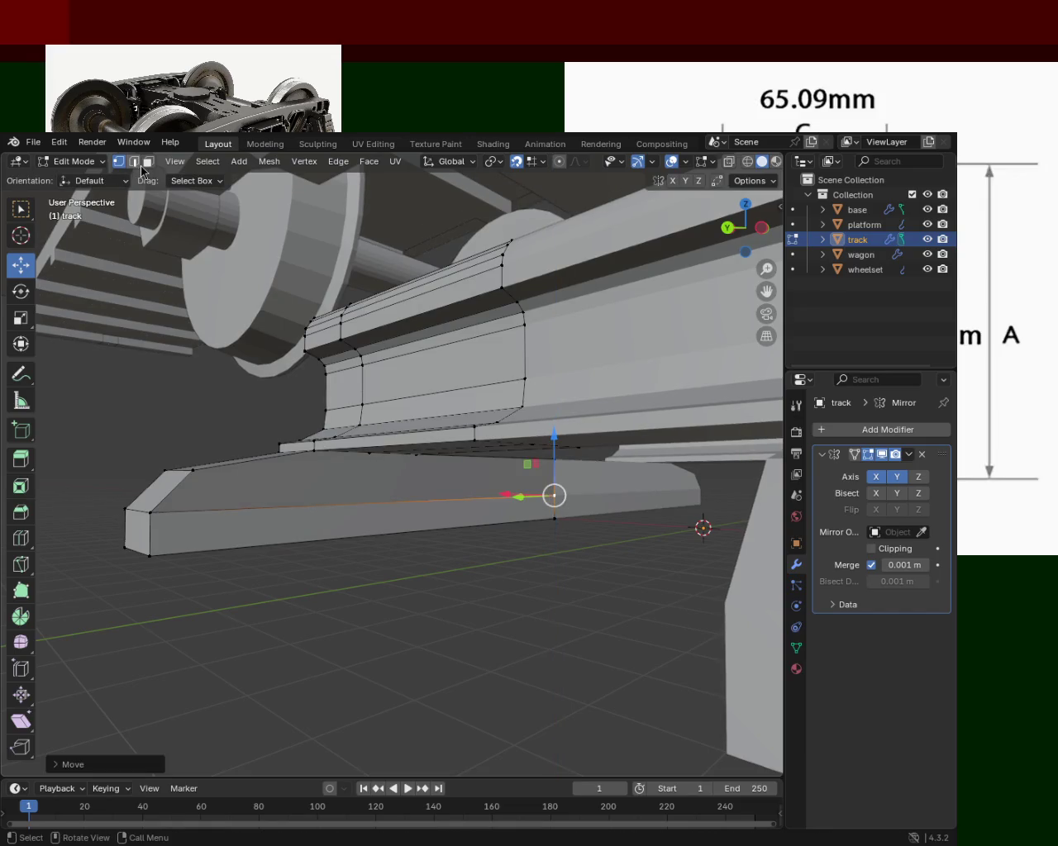
pyautogui.click(148, 162)
pyautogui.click(339, 453)
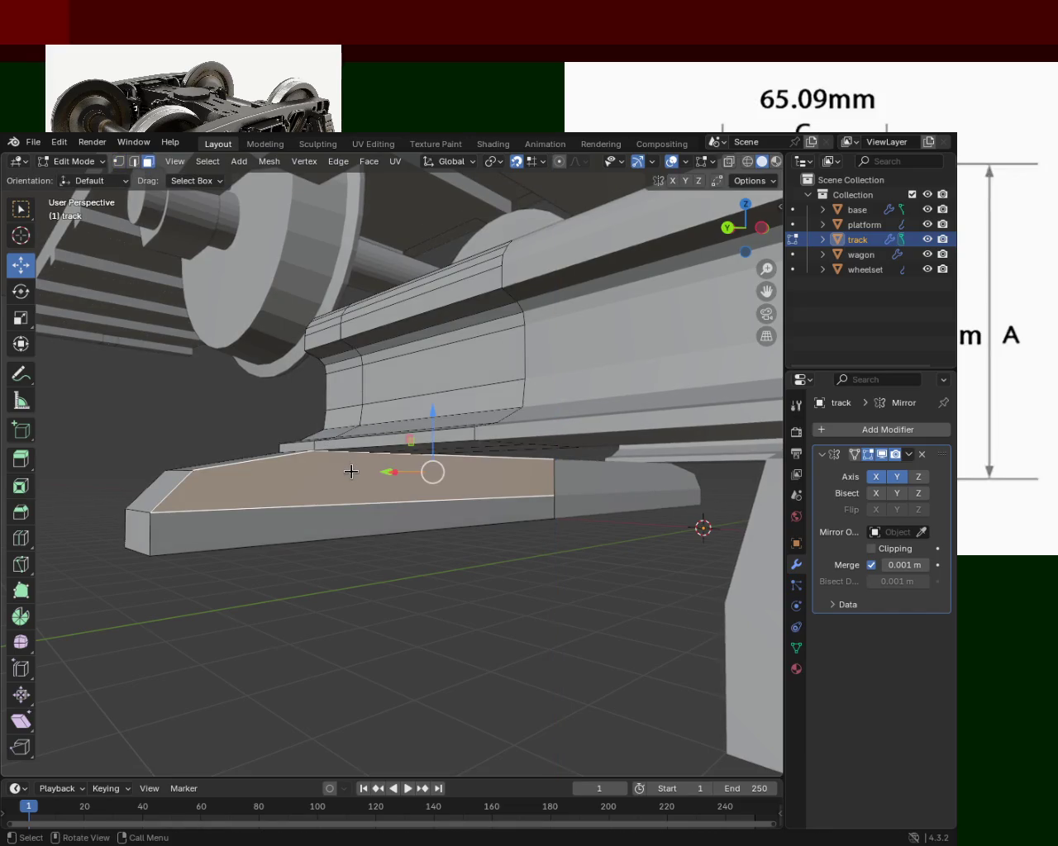
pyautogui.press('x')
pyautogui.click(314, 497)
# Step: Select the underside vertices, edges and bottom face of the plate
pyautogui.moveTo(314, 496); pyautogui.dragTo(174, 188)
pyautogui.click(606, 552)
pyautogui.click(600, 504)
pyautogui.click(426, 410)
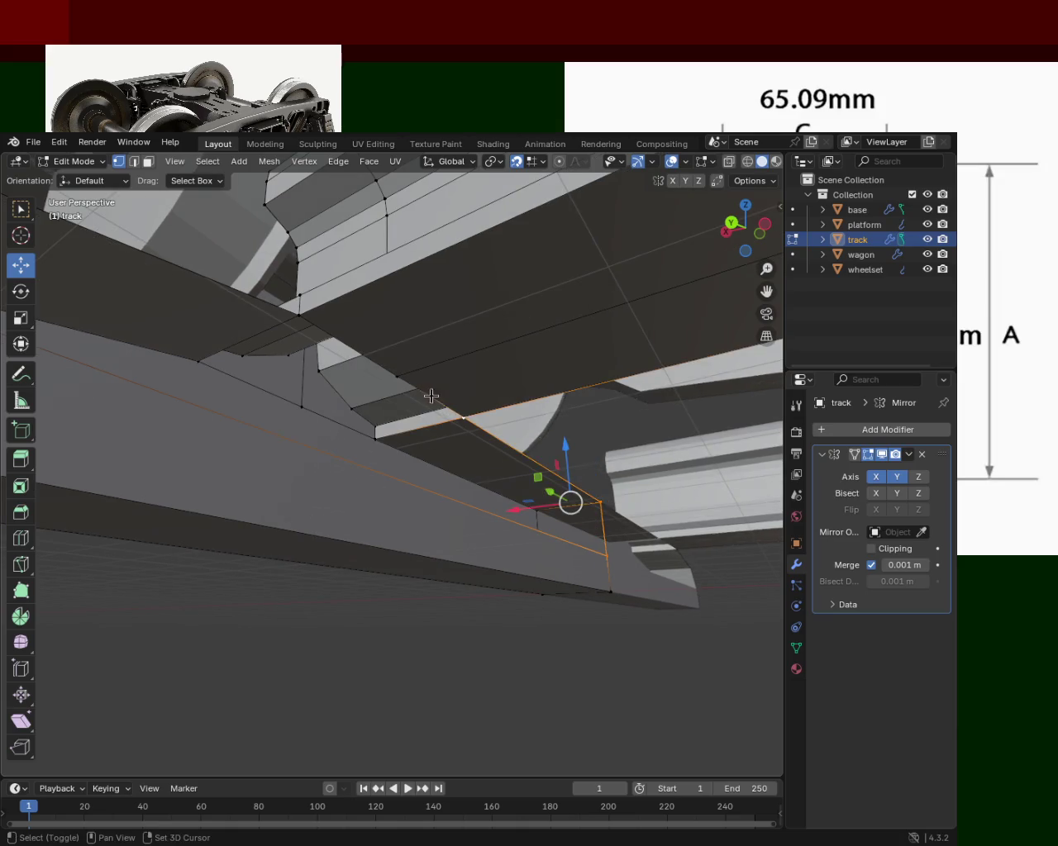
pyautogui.moveTo(431, 396); pyautogui.dragTo(273, 463)
pyautogui.scroll(-3)
pyautogui.click(270, 461)
pyautogui.click(208, 524)
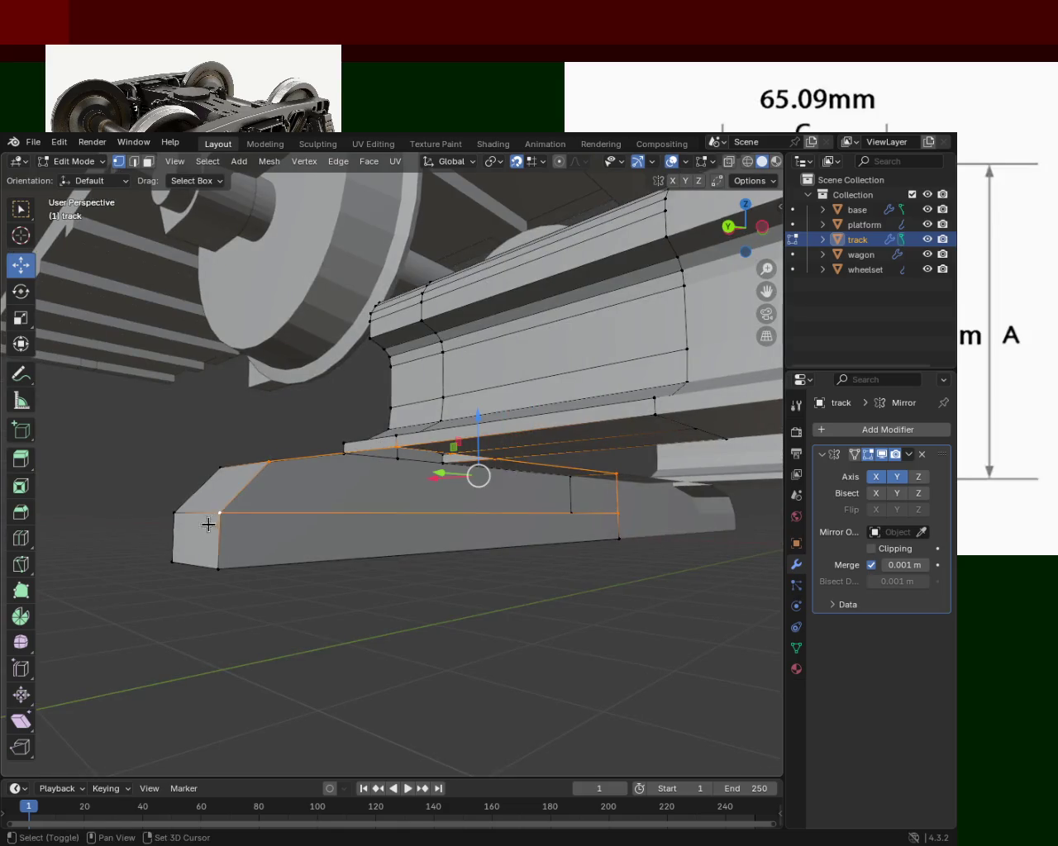
pyautogui.click(175, 513)
pyautogui.moveTo(175, 513); pyautogui.dragTo(487, 541)
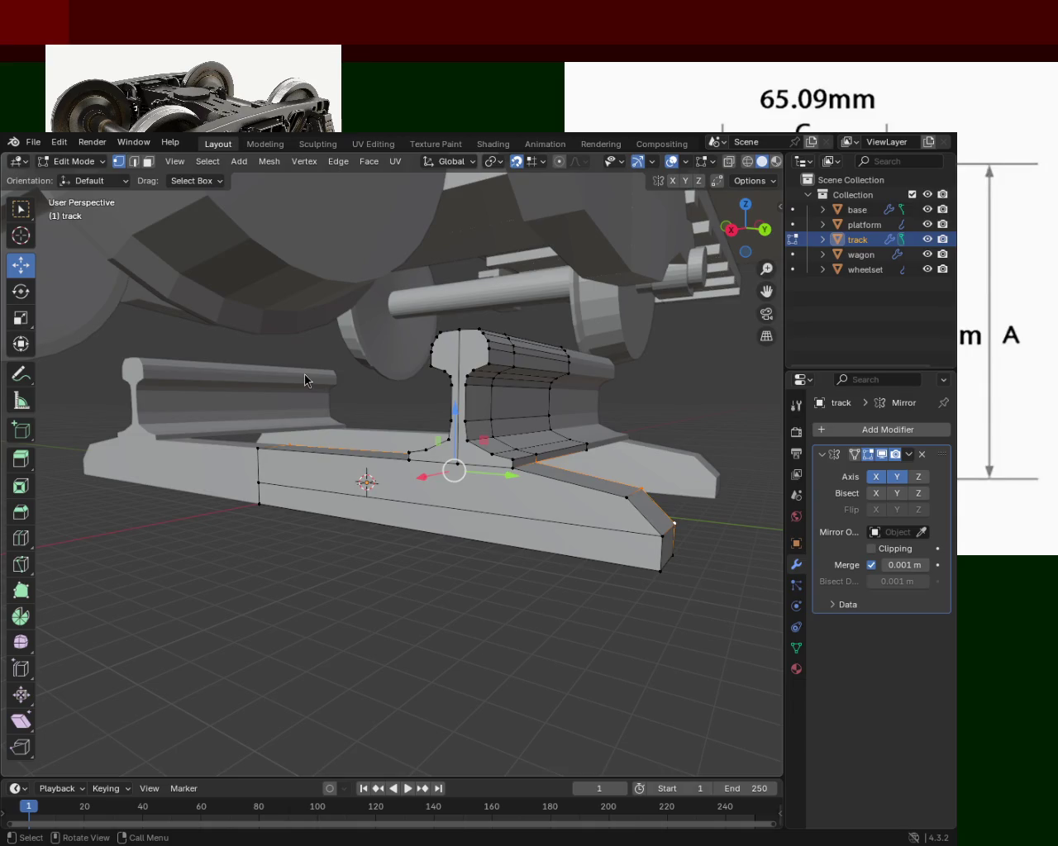
# Step: Orbit beneath the track and box-select the tie plate's tapered end block
pyautogui.moveTo(497, 476); pyautogui.dragTo(323, 452)
pyautogui.moveTo(606, 565); pyautogui.dragTo(414, 472)
pyautogui.moveTo(469, 512); pyautogui.dragTo(516, 507)
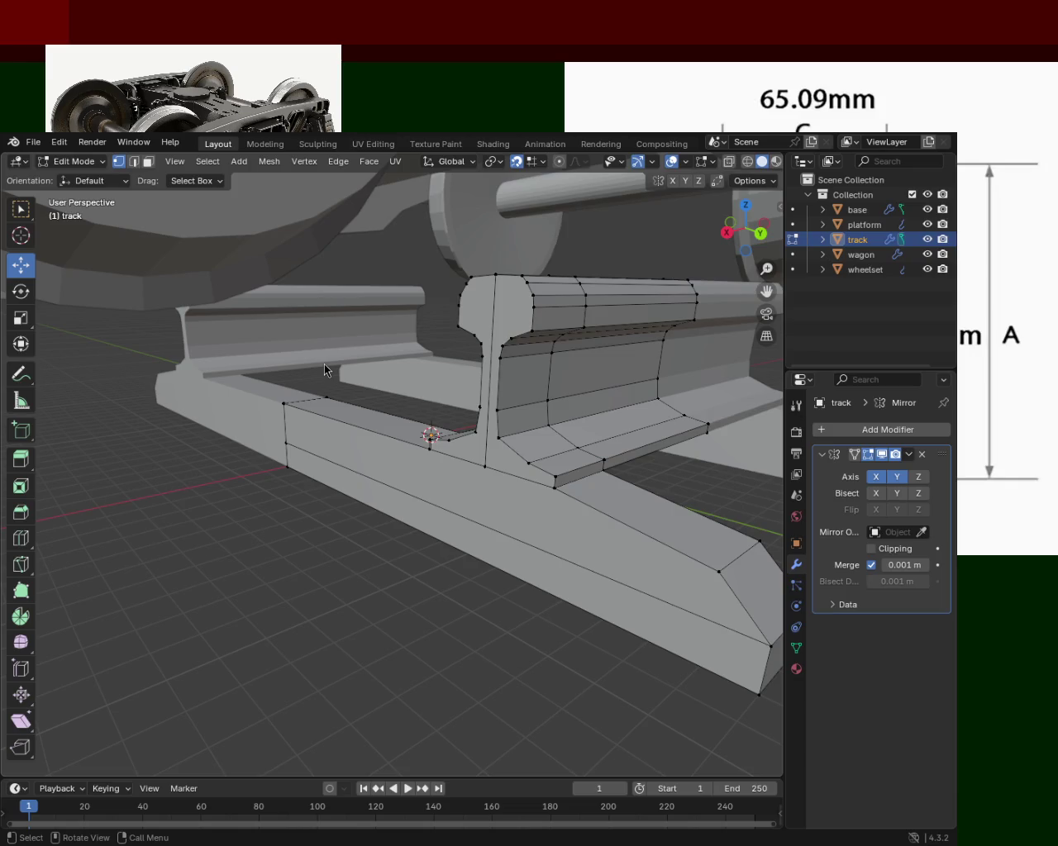
pyautogui.moveTo(610, 467); pyautogui.dragTo(392, 454)
pyautogui.moveTo(454, 484); pyautogui.dragTo(361, 563)
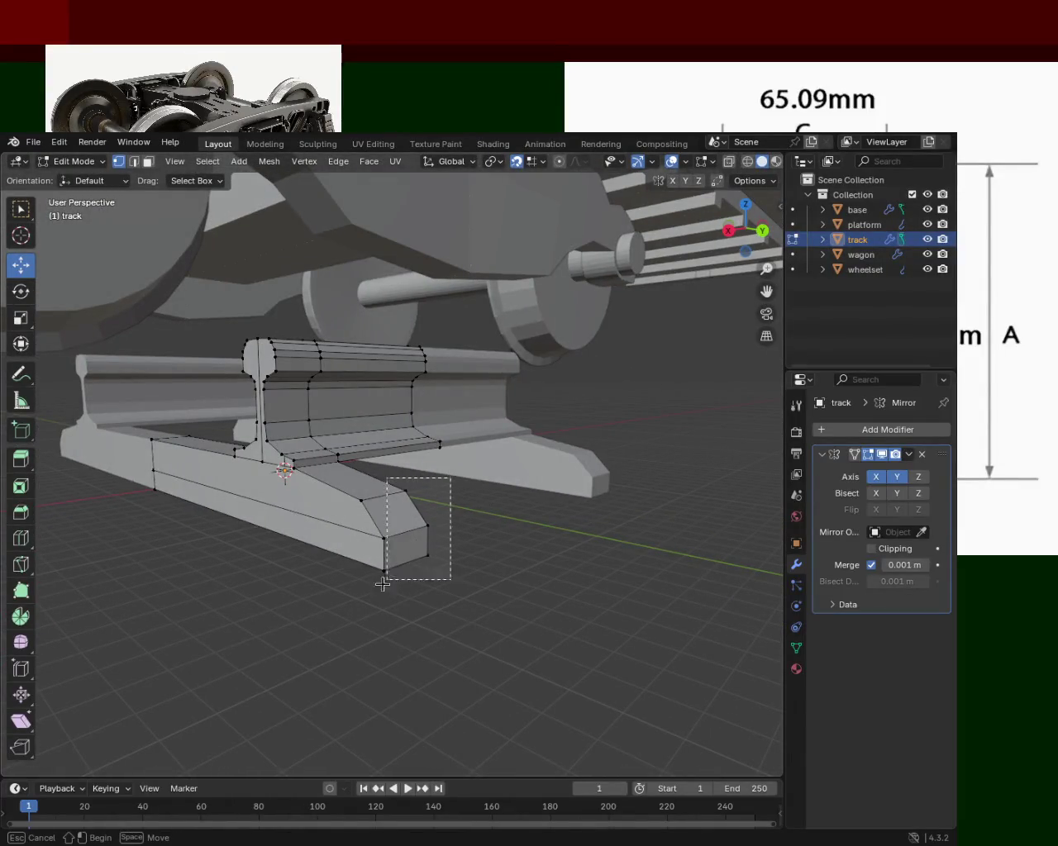
# Step: Stretch the tie plate's tapered end block 7 m along Y into a long, pointed arm past the rail
pyautogui.press('g')
pyautogui.press('y')
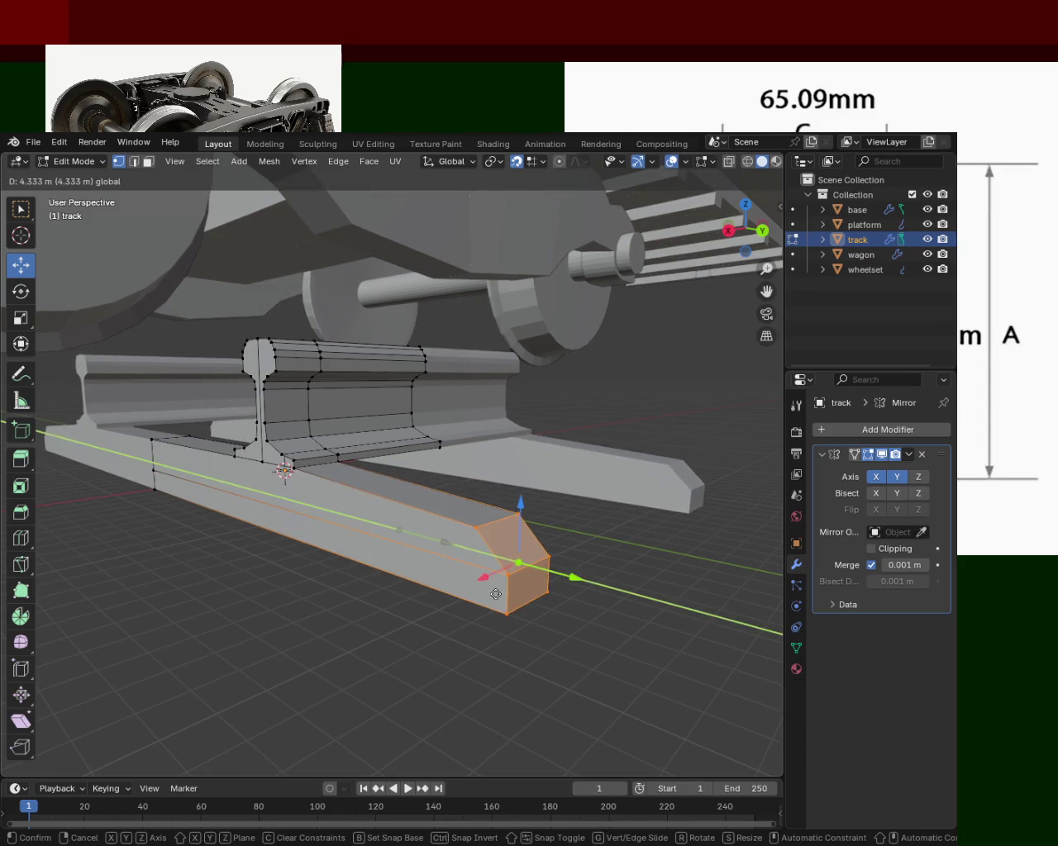
pyautogui.click(439, 571)
pyautogui.moveTo(438, 570); pyautogui.dragTo(430, 484)
pyautogui.moveTo(460, 484); pyautogui.dragTo(438, 480)
pyautogui.scroll(3)
pyautogui.moveTo(373, 511); pyautogui.dragTo(339, 546)
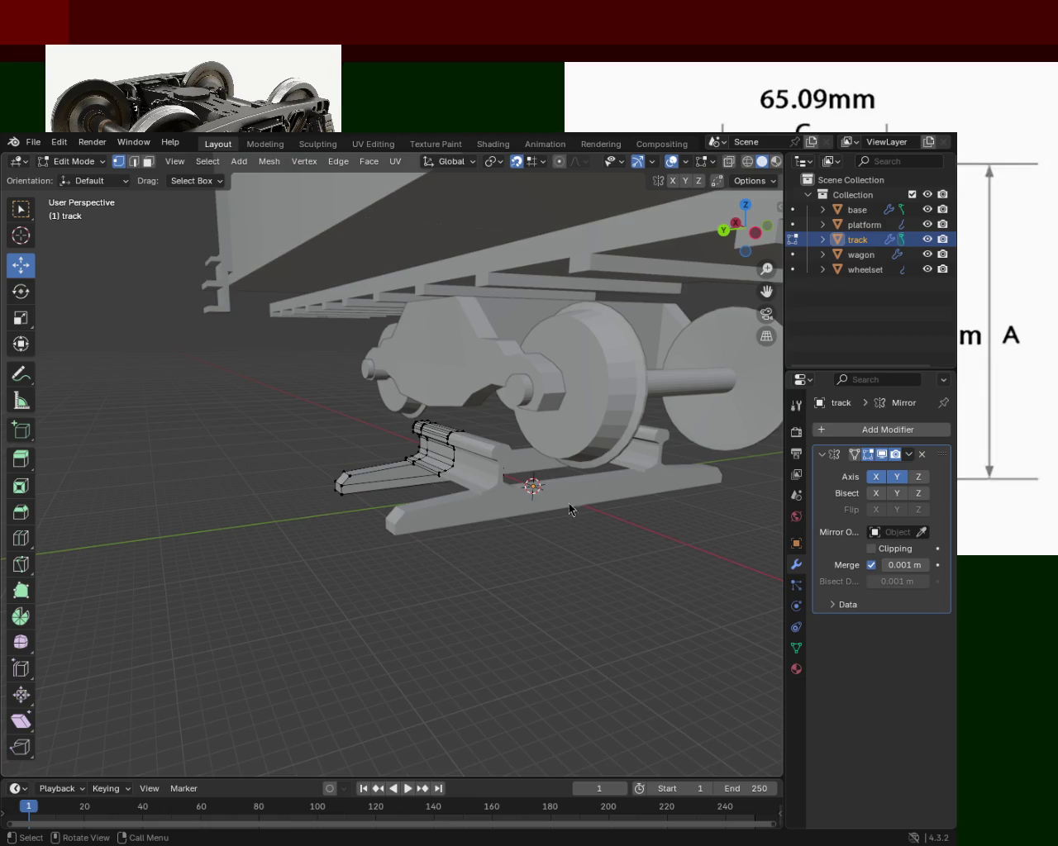
pyautogui.moveTo(629, 416); pyautogui.dragTo(477, 402)
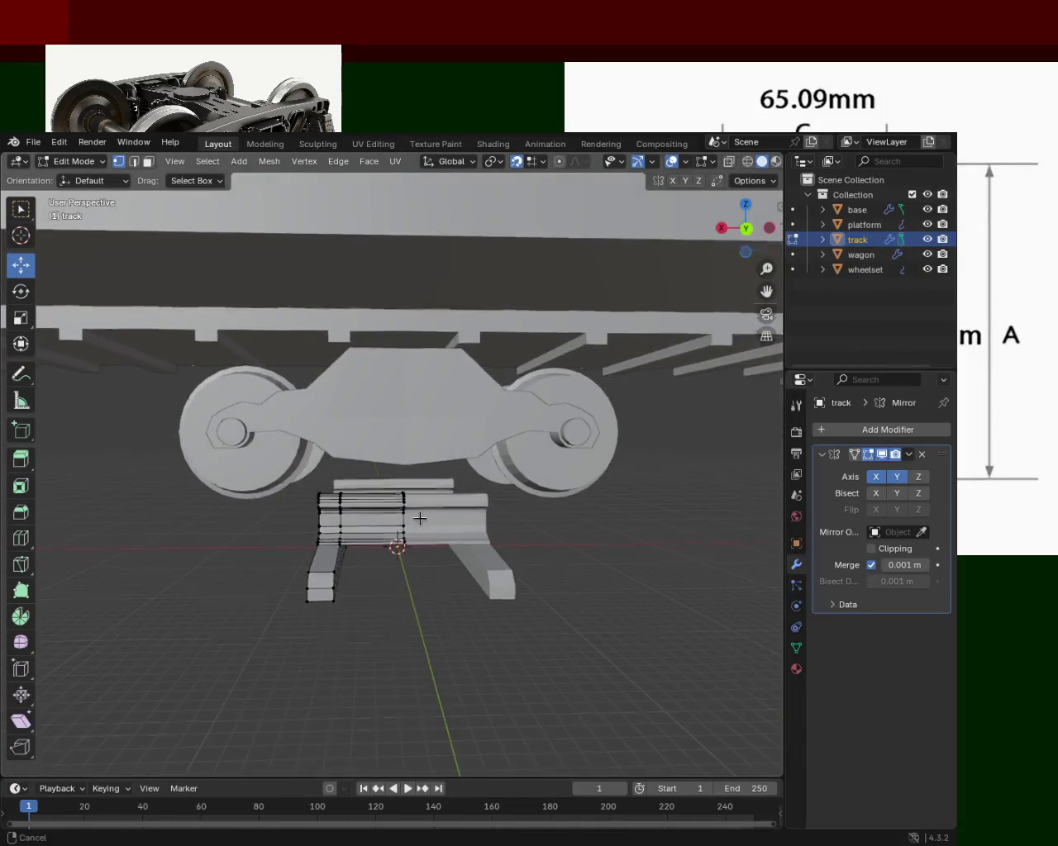
pyautogui.scroll(3)
pyautogui.moveTo(410, 543); pyautogui.dragTo(472, 422)
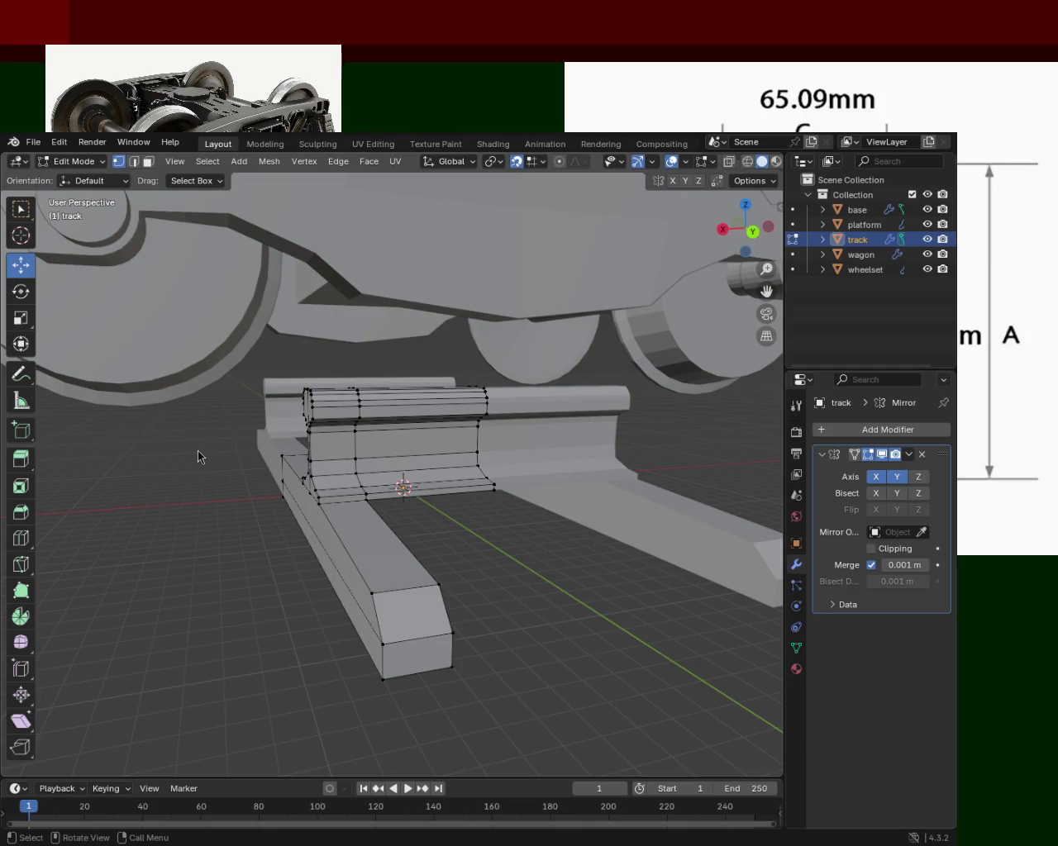
pyautogui.moveTo(540, 473); pyautogui.dragTo(190, 477)
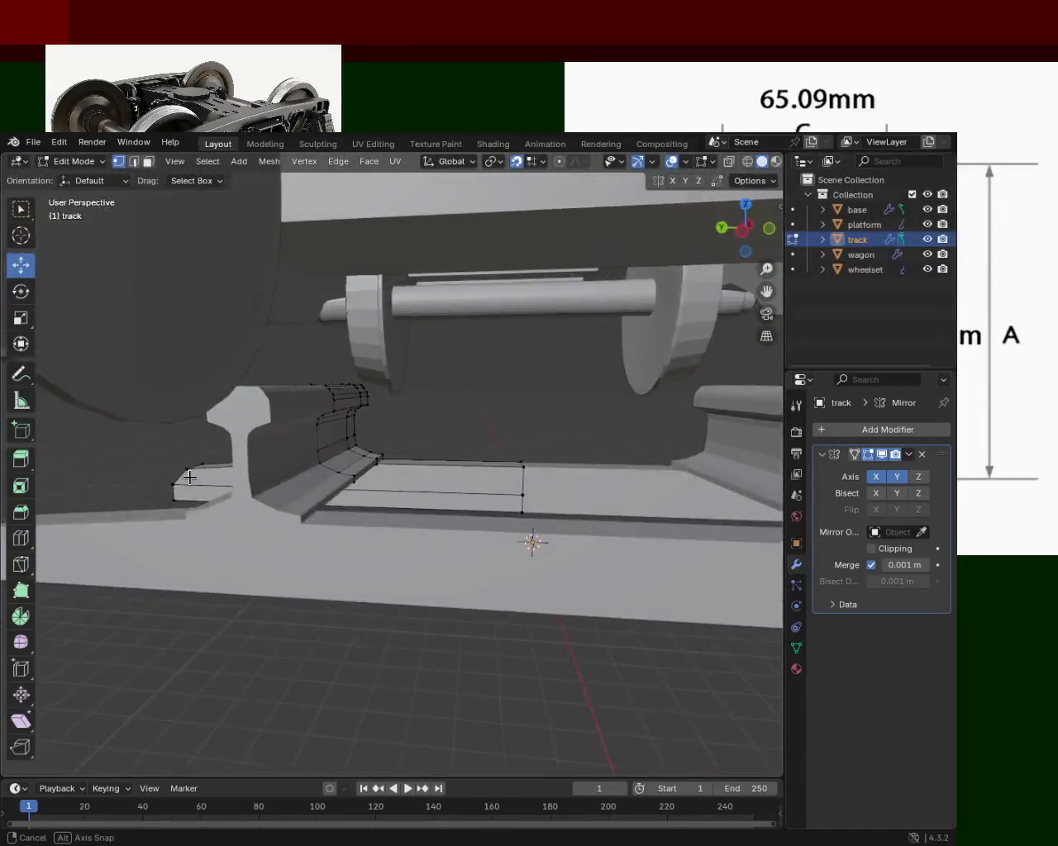
pyautogui.moveTo(189, 477); pyautogui.dragTo(276, 481)
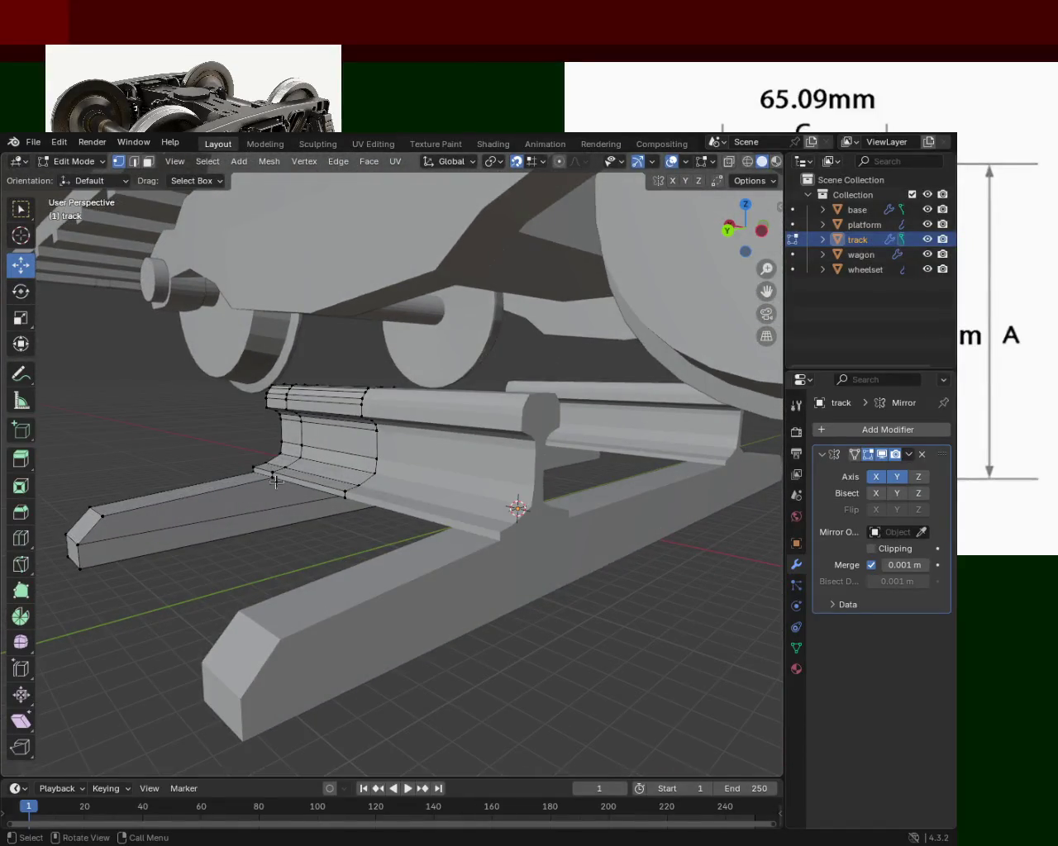
# Step: Subdivide the plate-end edge and reposition the new midpoint vertex
pyautogui.click(91, 507)
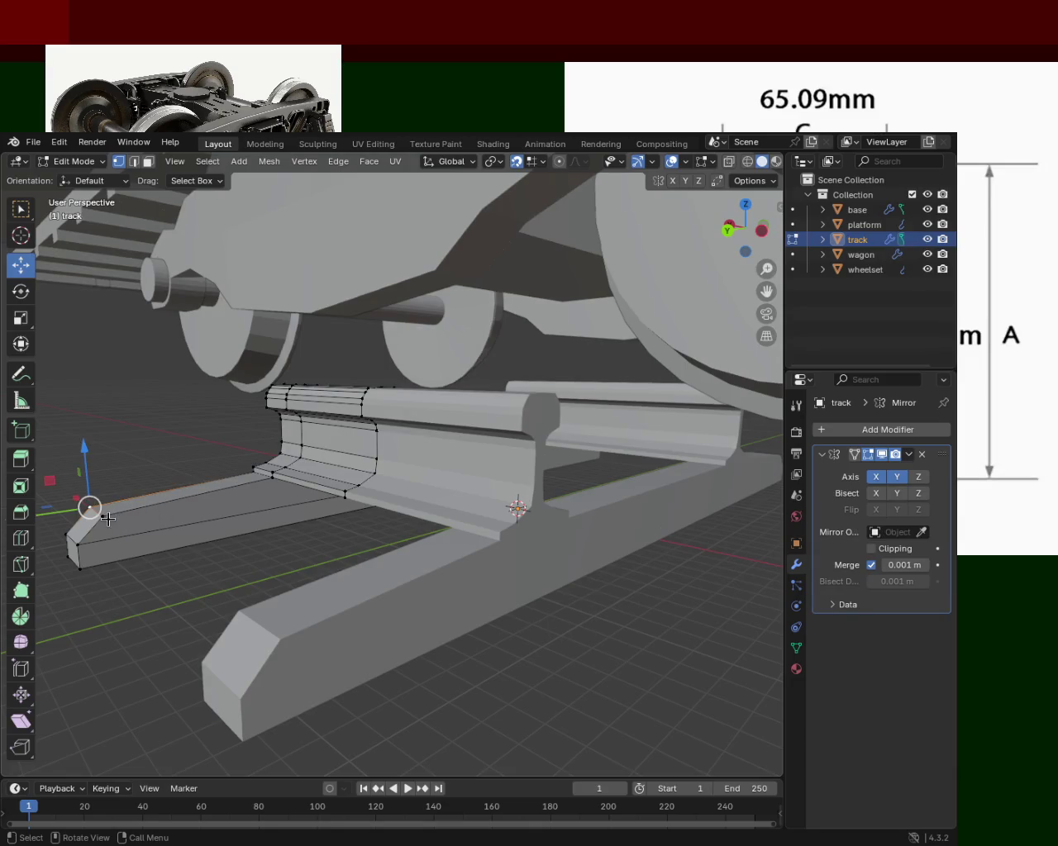
pyautogui.moveTo(108, 518); pyautogui.dragTo(120, 527)
pyautogui.click(252, 476)
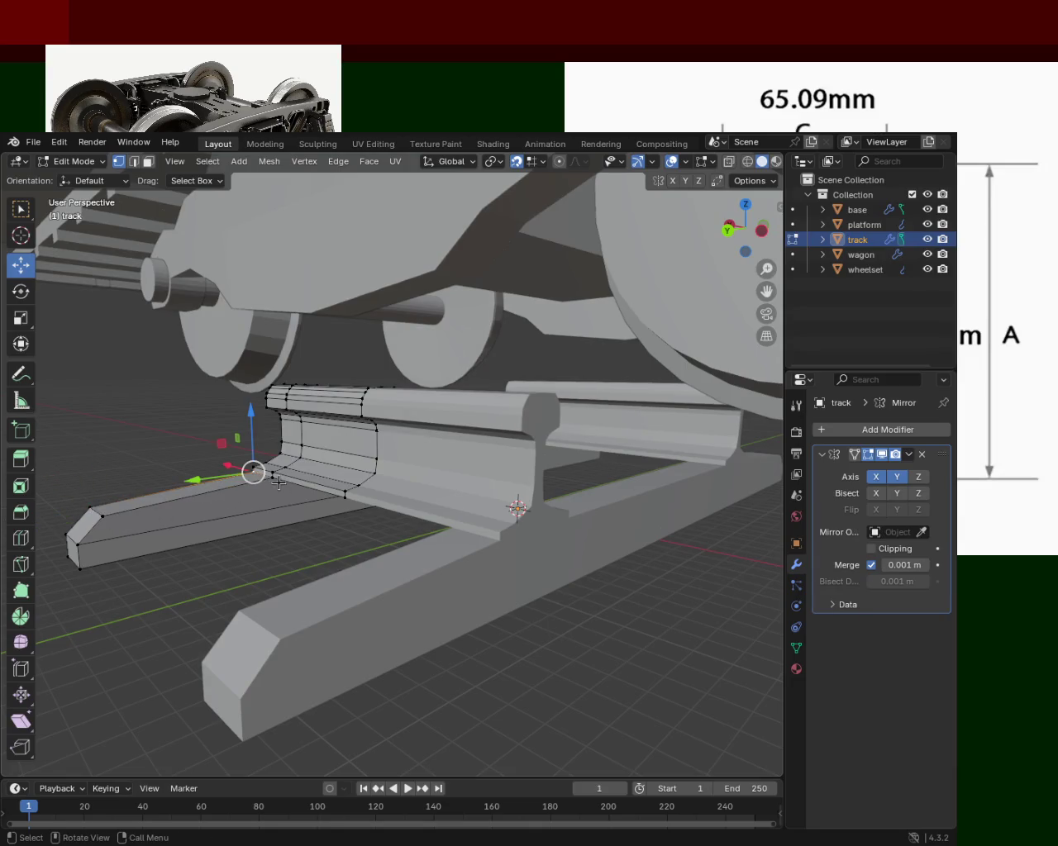
pyautogui.click(90, 507)
pyautogui.hotkey('ctrl', 'e')
pyautogui.click(50, 503)
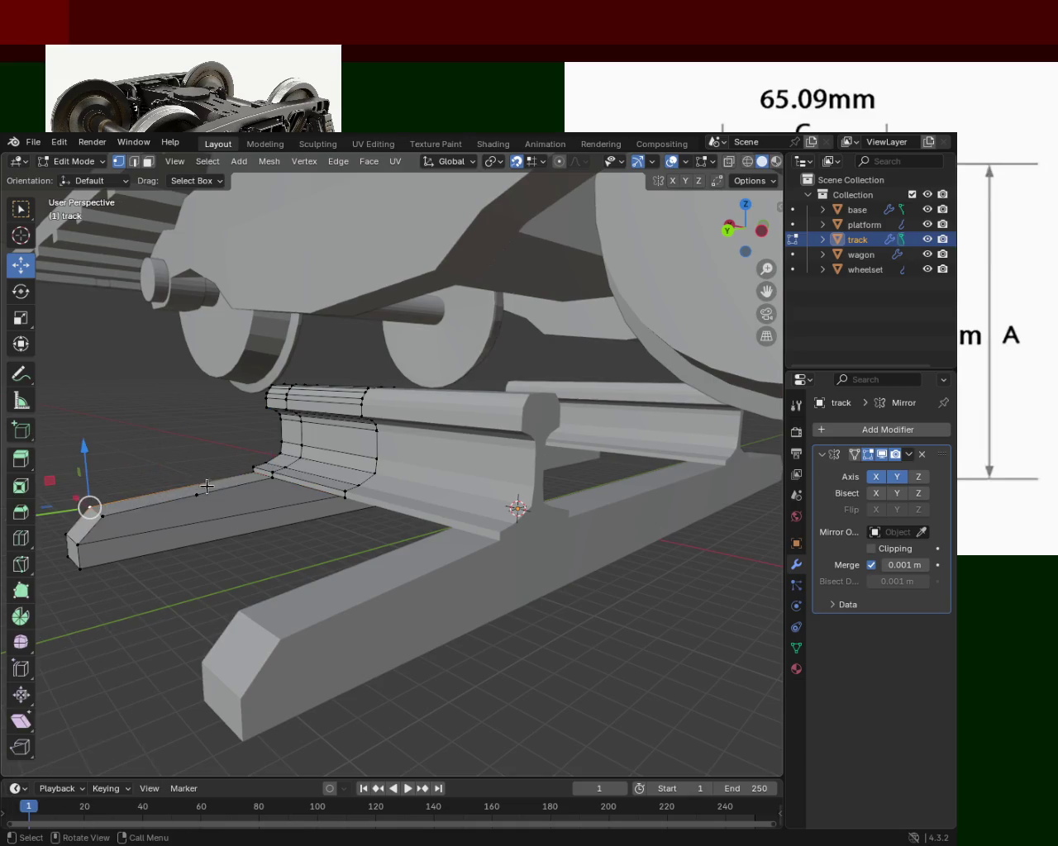
pyautogui.click(196, 494)
pyautogui.moveTo(198, 501); pyautogui.dragTo(189, 498)
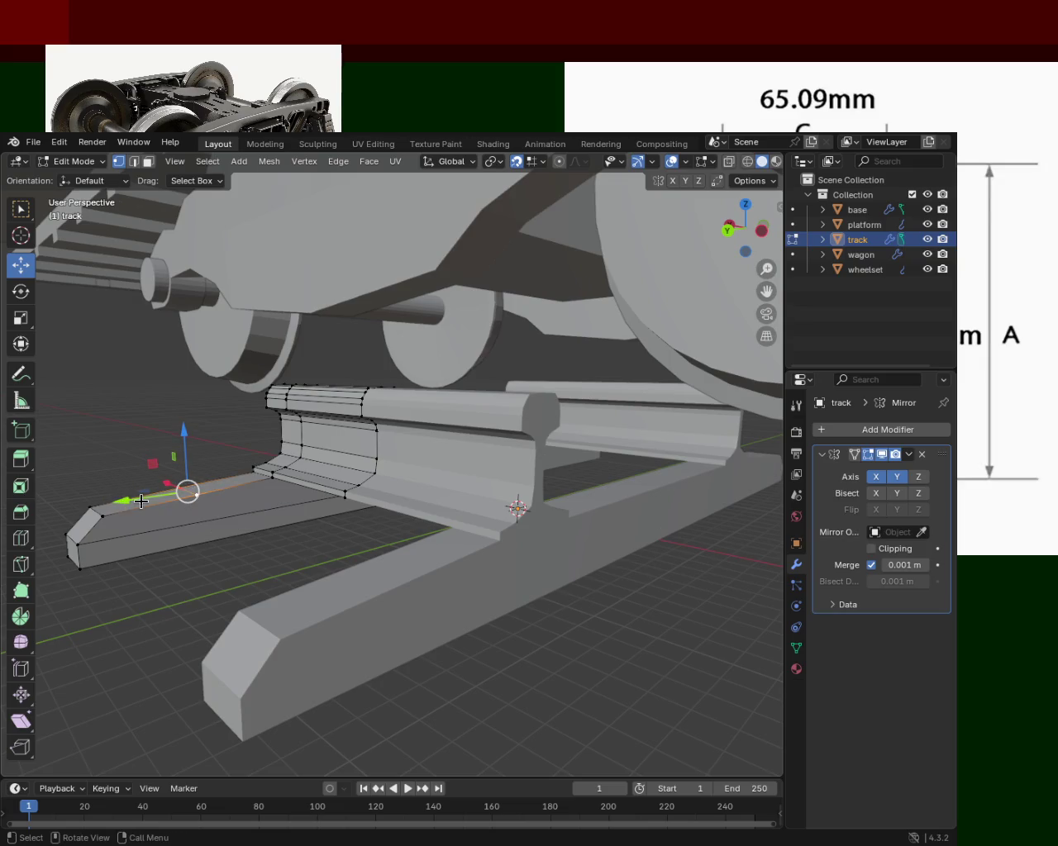
pyautogui.moveTo(188, 492); pyautogui.dragTo(188, 496)
# Step: Lower the plate edge beside the rail foot along Z
pyautogui.click(267, 473)
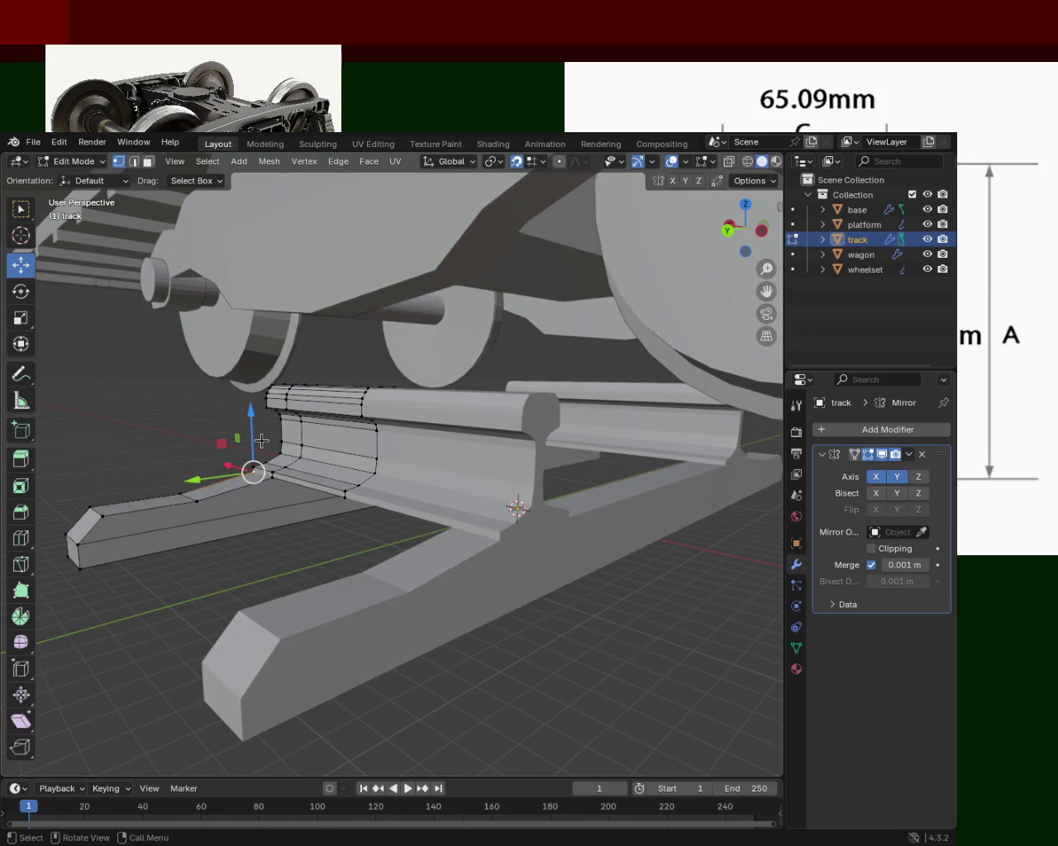
pyautogui.click(133, 161)
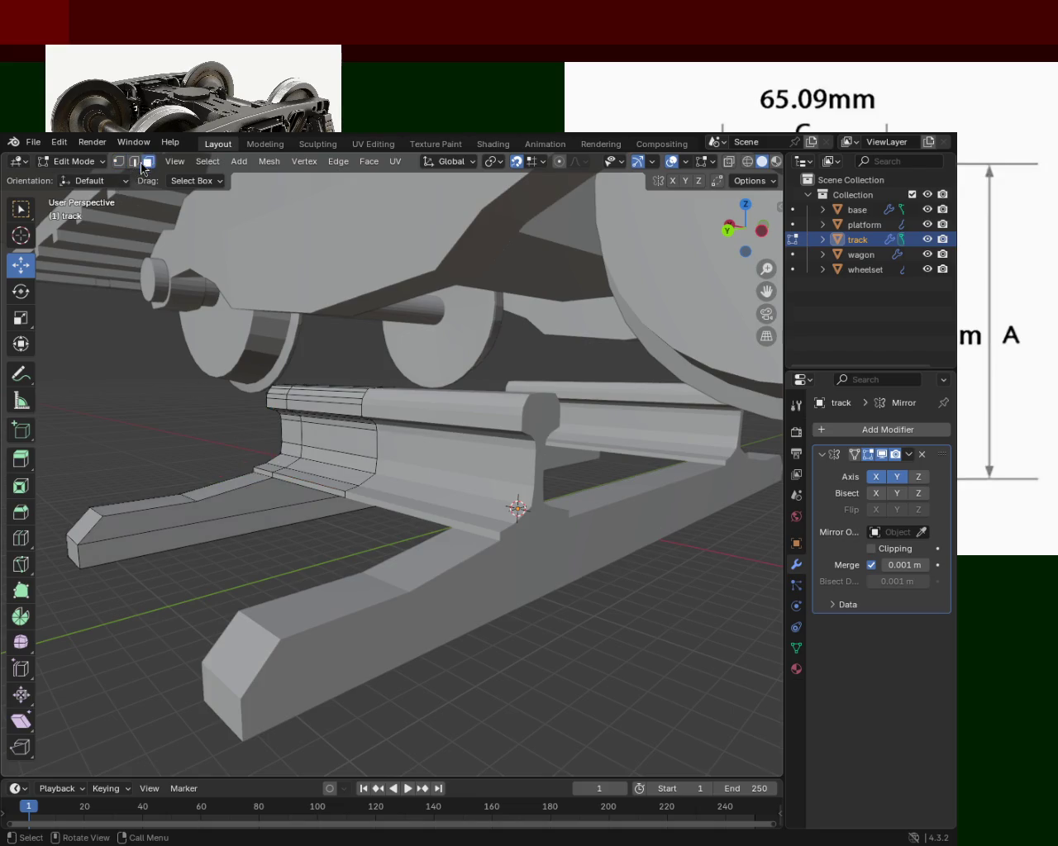
pyautogui.click(261, 474)
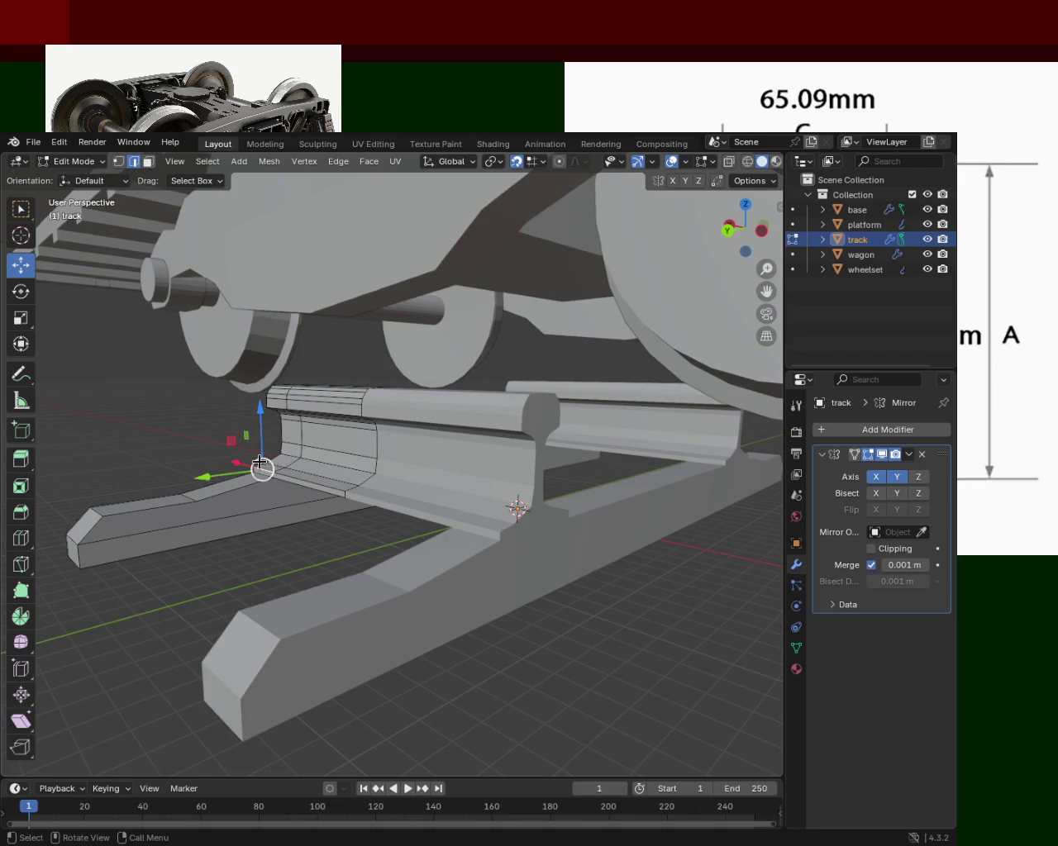
pyautogui.press('g')
pyautogui.press('z')
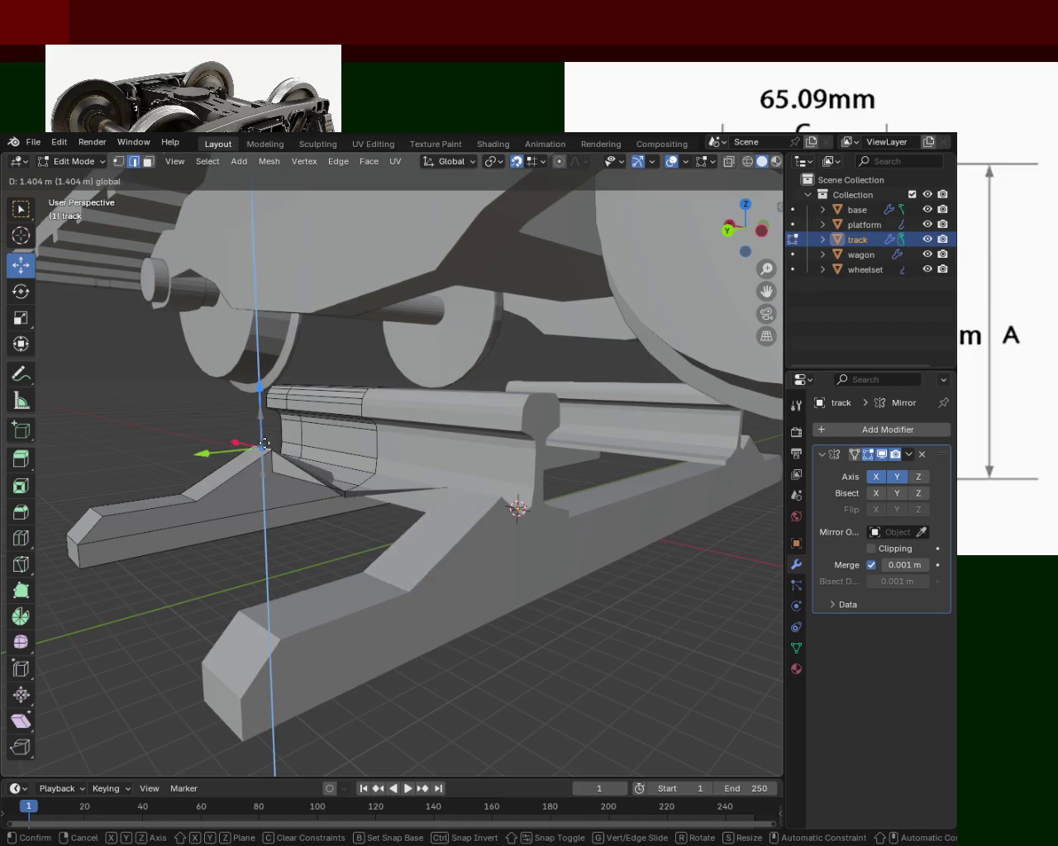
pyautogui.click(261, 482)
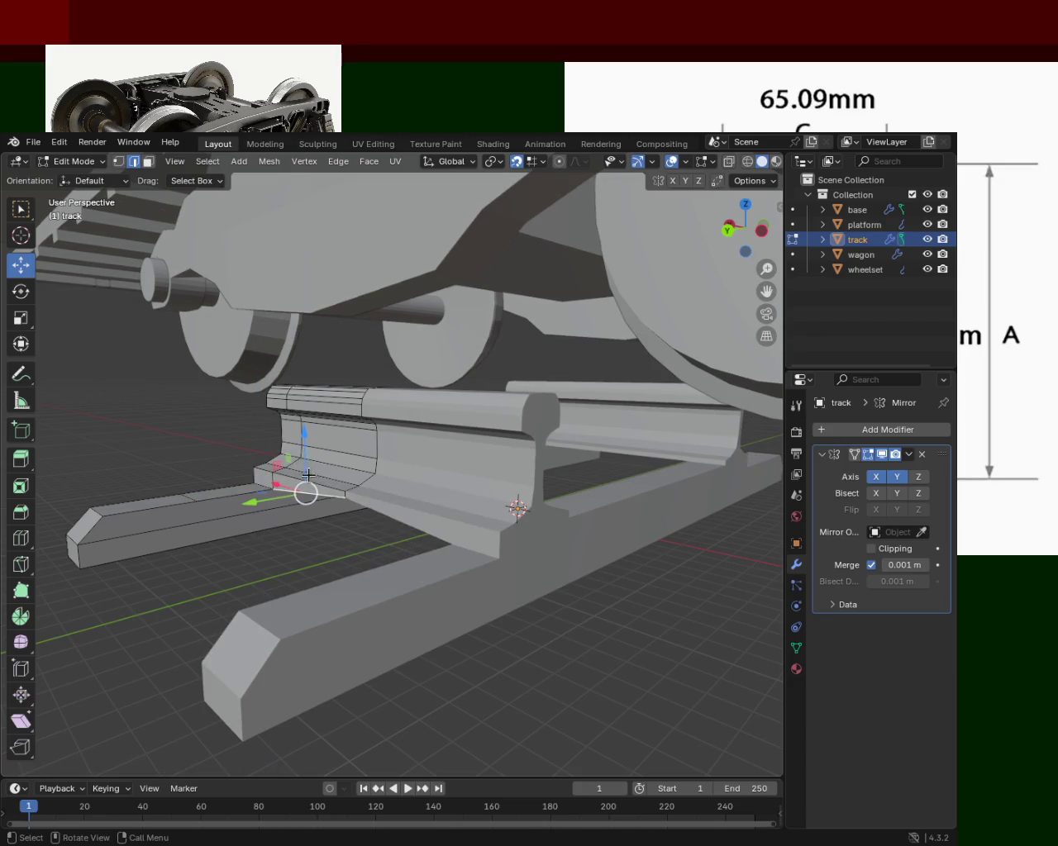
# Step: Lower the tie plate's outer corner vertex along Z so the end slopes down
pyautogui.click(118, 161)
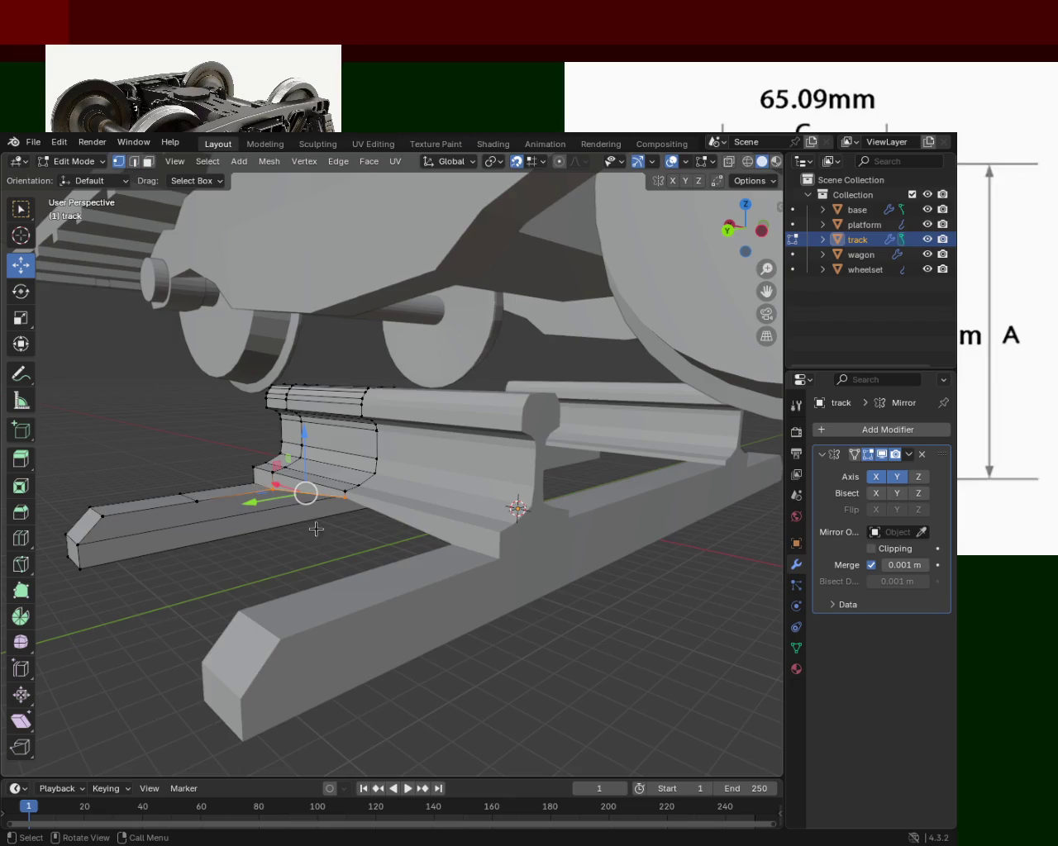
pyautogui.click(345, 498)
pyautogui.press('g')
pyautogui.press('z')
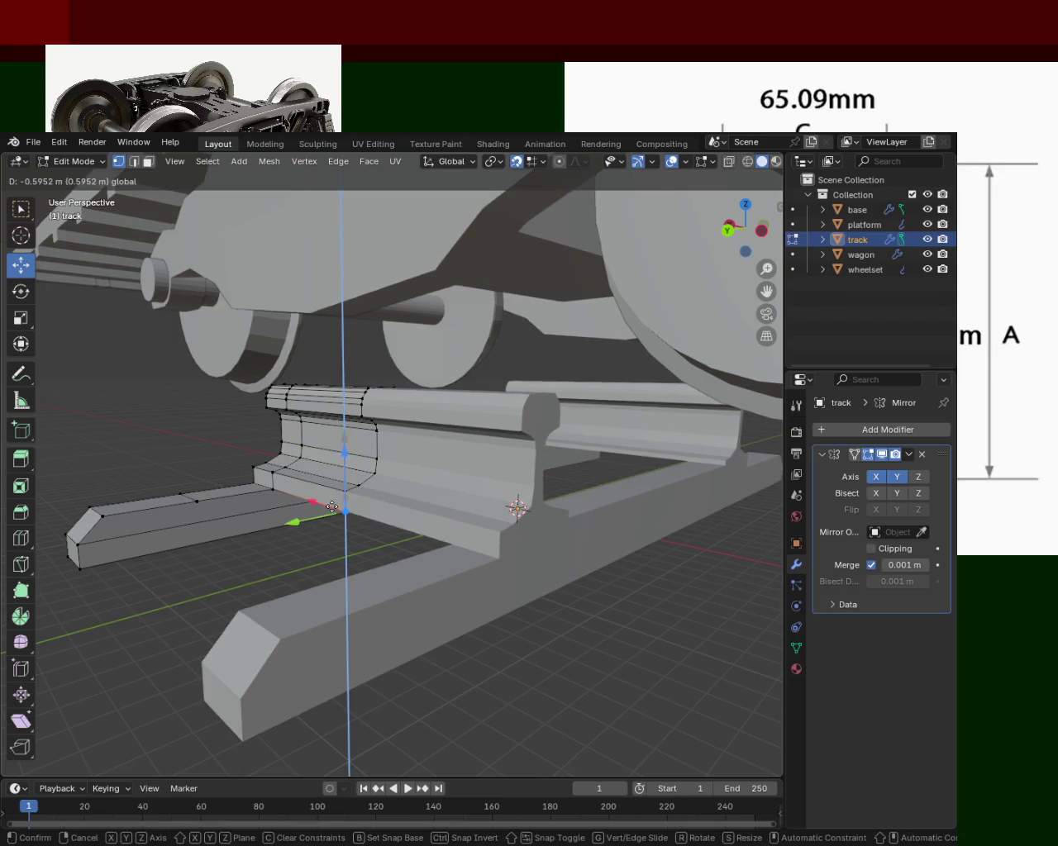
pyautogui.click(456, 503)
pyautogui.moveTo(456, 503); pyautogui.dragTo(405, 450)
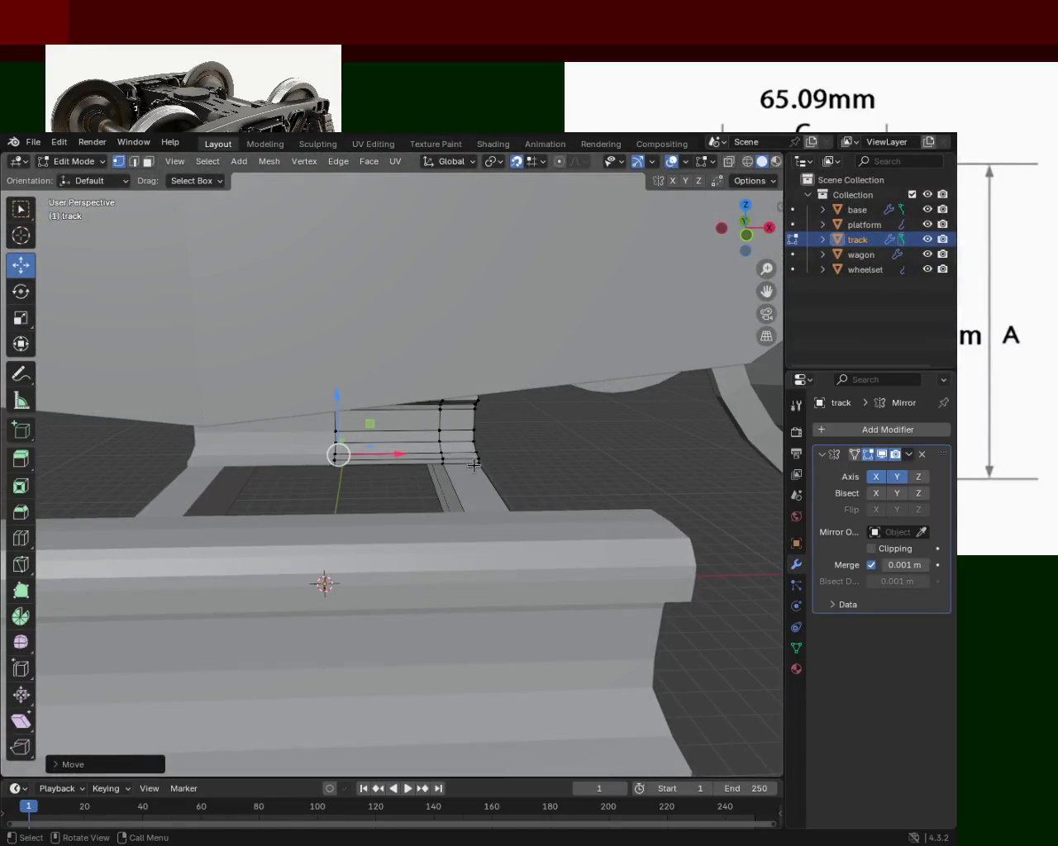
# Step: Lower three vertices along the plate's edge vertically
pyautogui.click(476, 462)
pyautogui.click(441, 466)
pyautogui.click(336, 463)
pyautogui.press('g')
pyautogui.press('z')
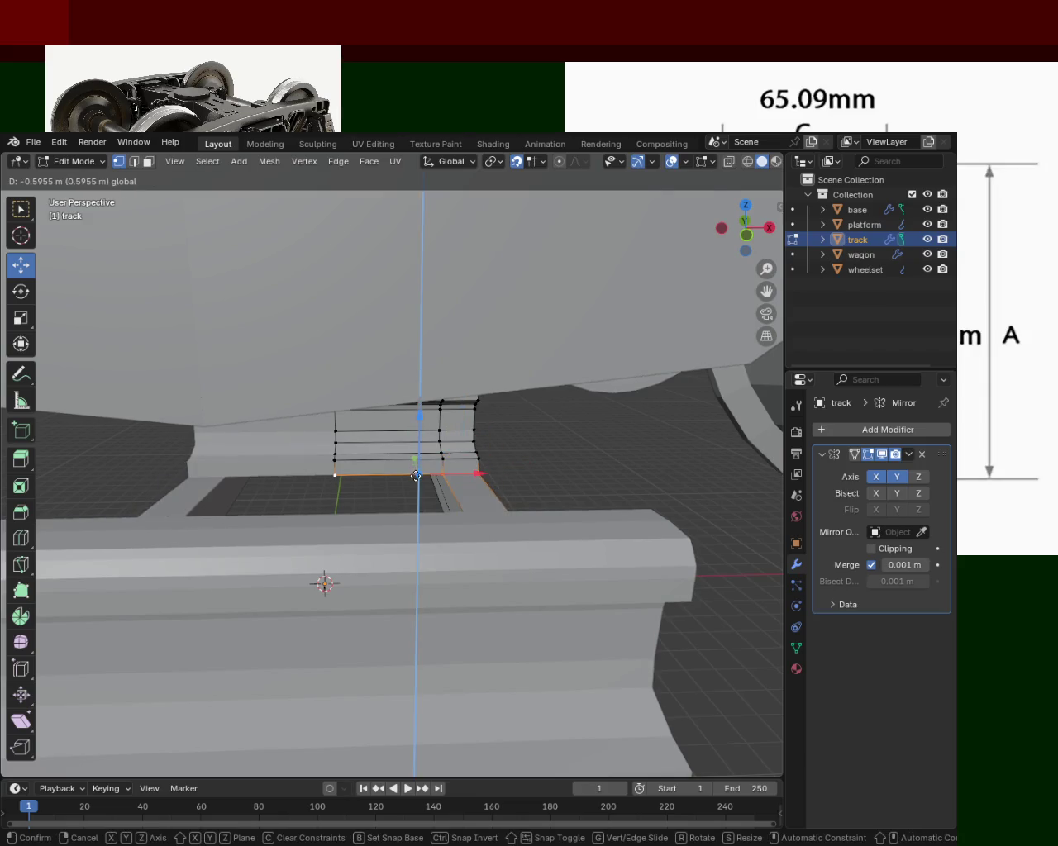
pyautogui.click(416, 476)
pyautogui.moveTo(293, 479); pyautogui.dragTo(264, 485)
# Step: Lower the edge vertices further and drop the left flange corner vertex along Z
pyautogui.press('g')
pyautogui.press('z')
pyautogui.click(444, 456)
pyautogui.press('g')
pyautogui.press('z')
pyautogui.click(354, 462)
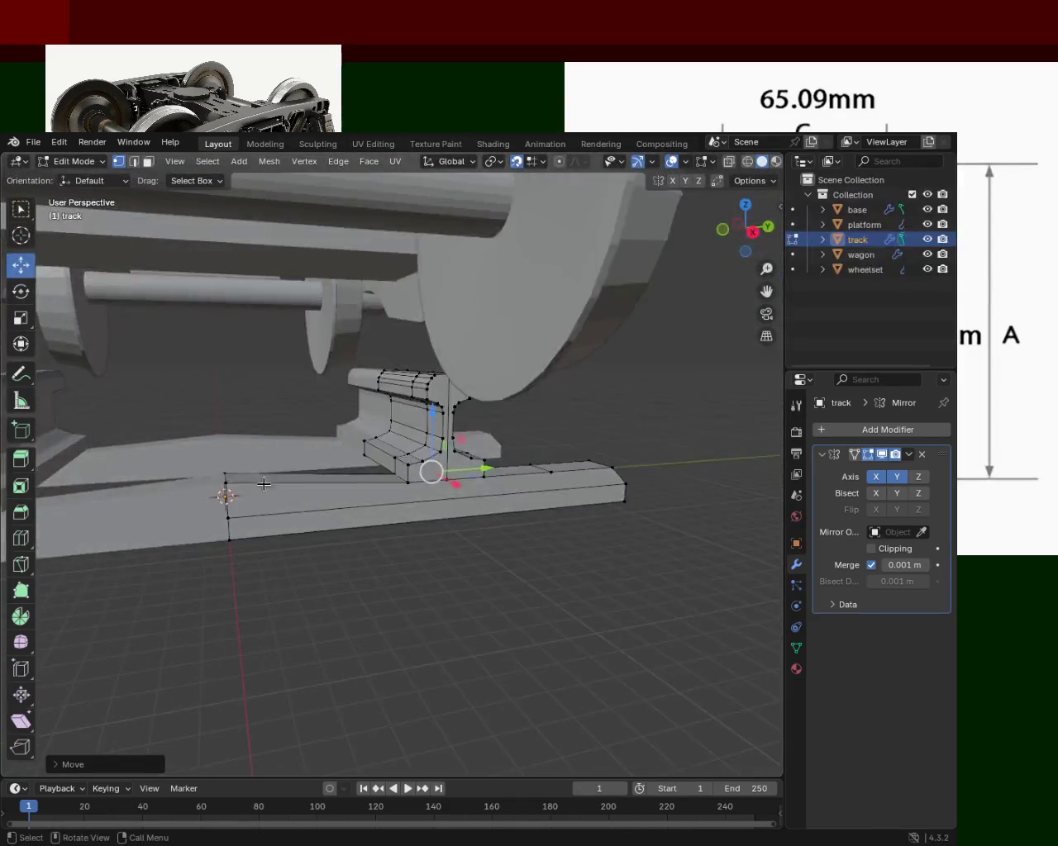
pyautogui.click(223, 472)
pyautogui.press('g')
pyautogui.press('z')
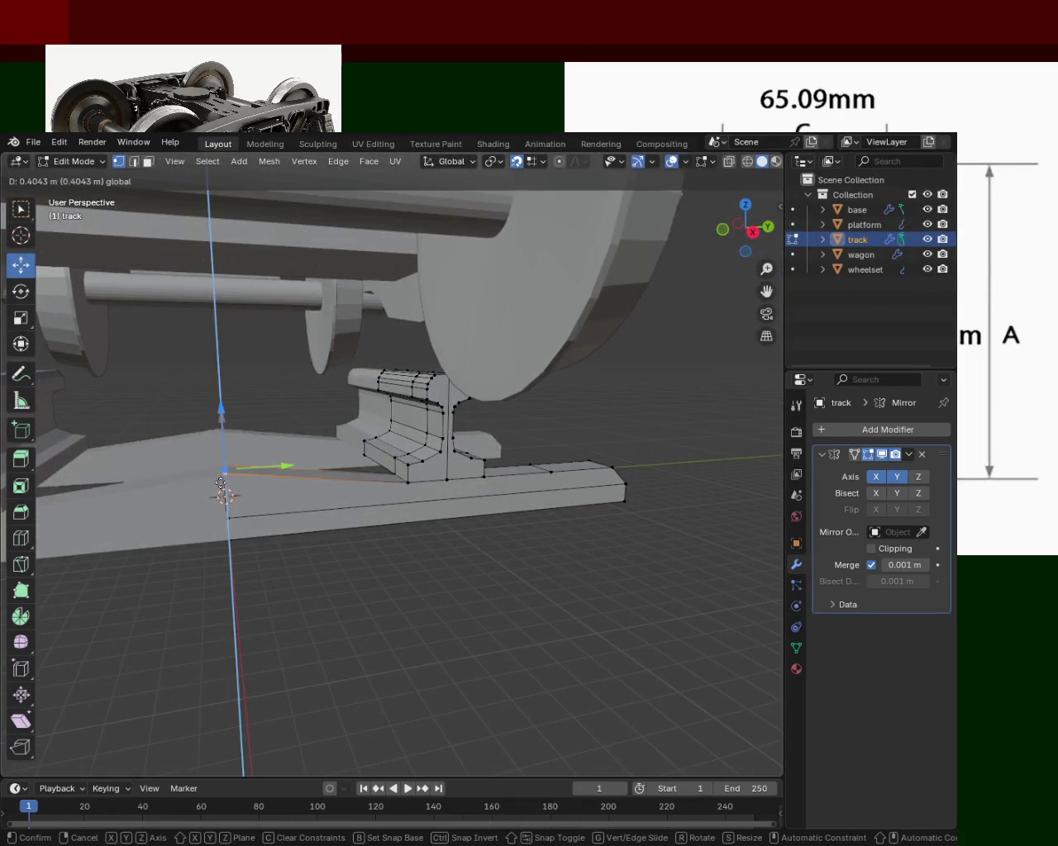
pyautogui.click(226, 491)
# Step: Dissolve the middle edge on the plate's leg and save train.blend
pyautogui.moveTo(405, 554); pyautogui.dragTo(212, 466)
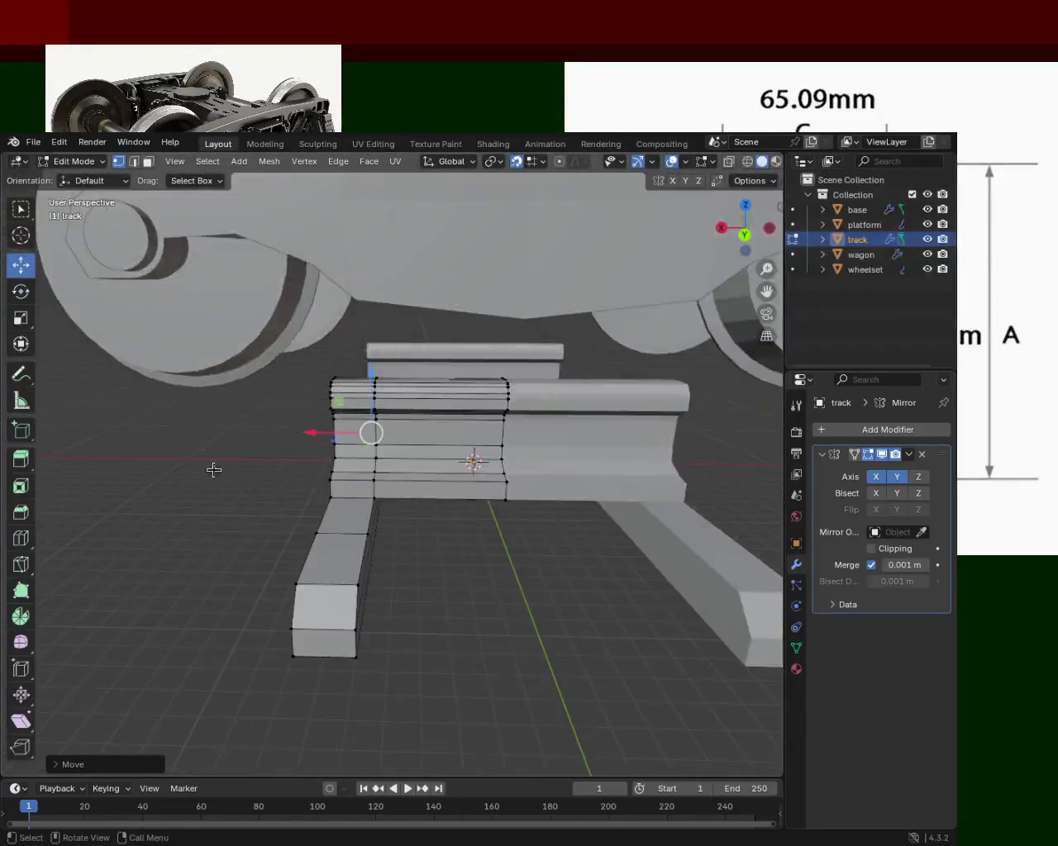
pyautogui.click(134, 163)
pyautogui.click(340, 533)
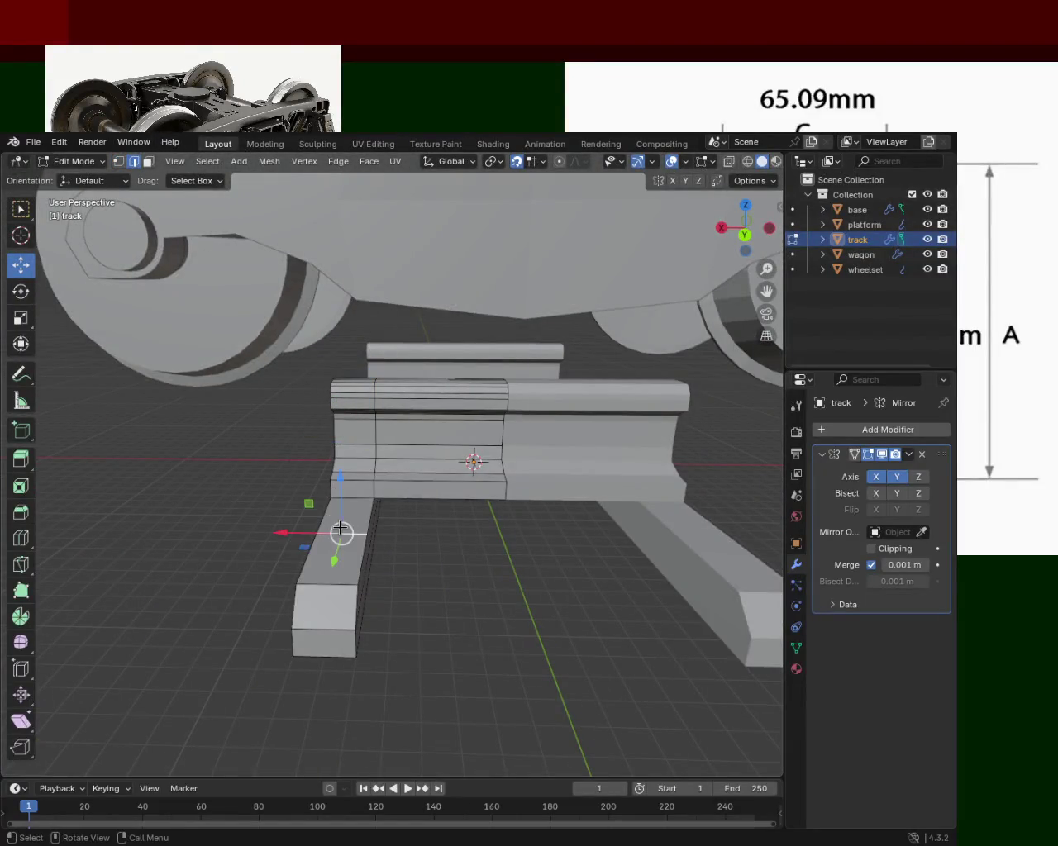
pyautogui.press('x')
pyautogui.click(324, 597)
pyautogui.moveTo(161, 522); pyautogui.dragTo(331, 534)
pyautogui.hotkey('ctrl', 's')
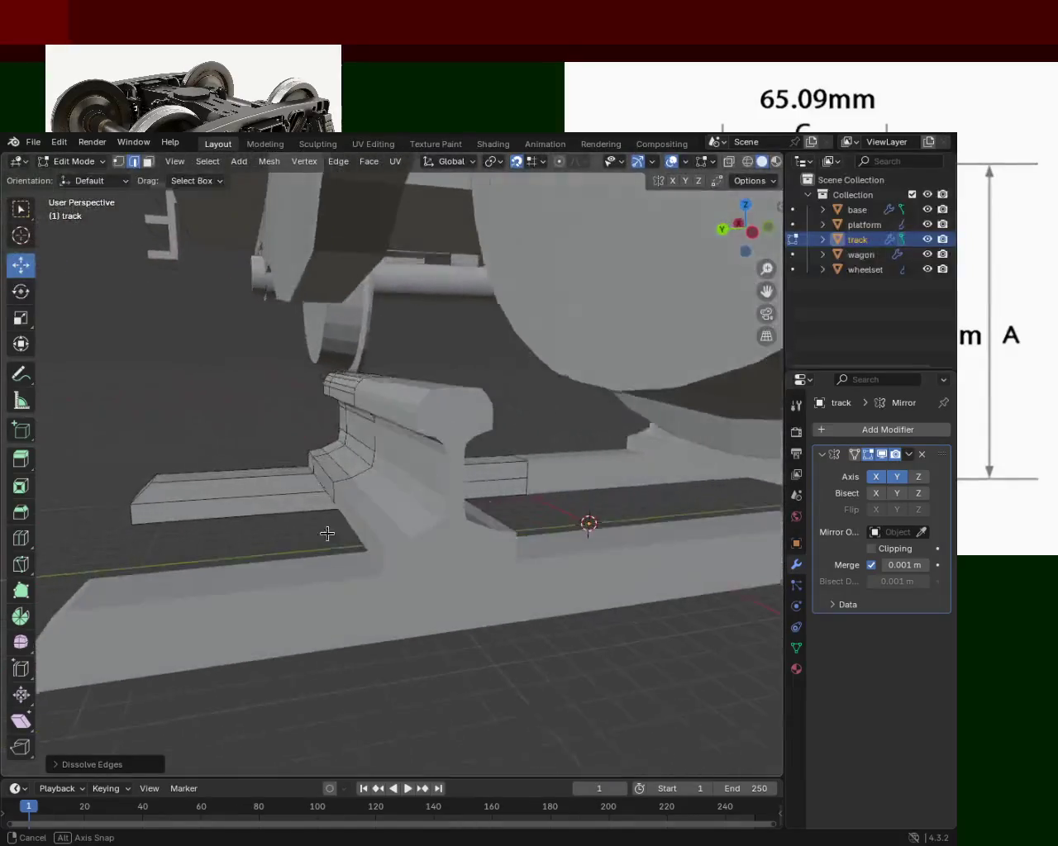
pyautogui.moveTo(355, 456); pyautogui.dragTo(394, 477)
pyautogui.moveTo(355, 444); pyautogui.dragTo(463, 444)
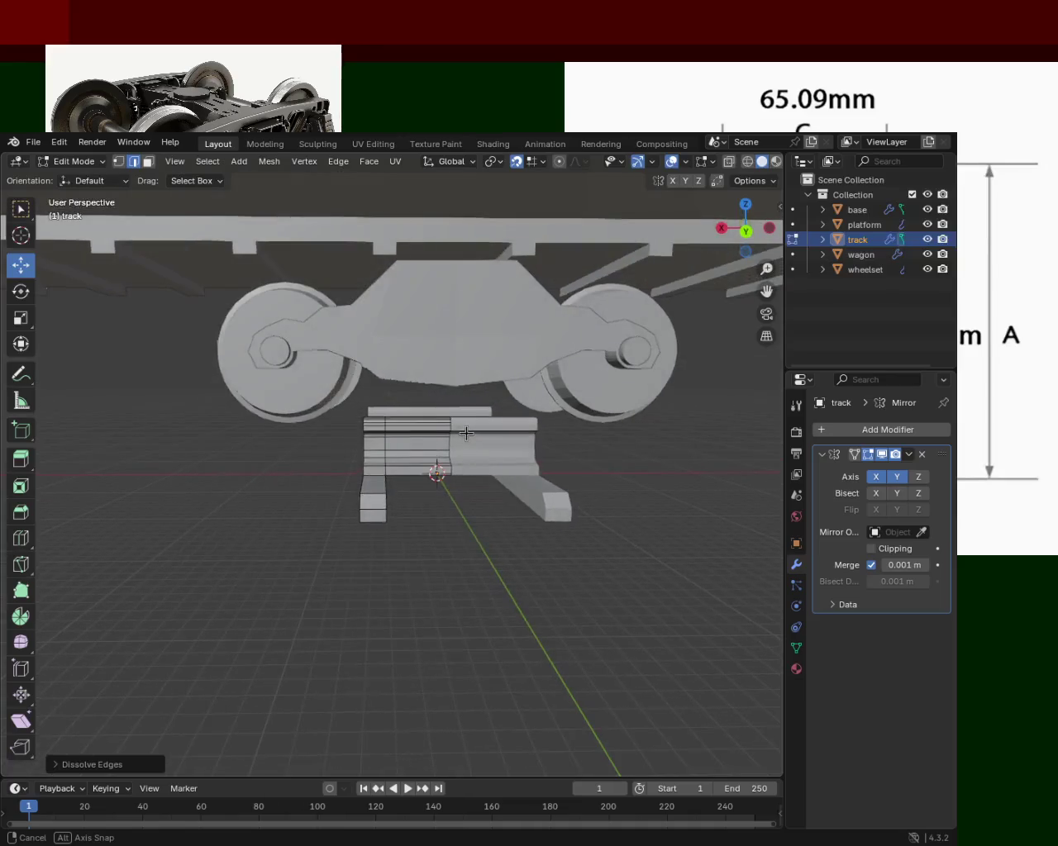
pyautogui.scroll(3)
pyautogui.scroll(3)
pyautogui.moveTo(373, 440); pyautogui.dragTo(463, 430)
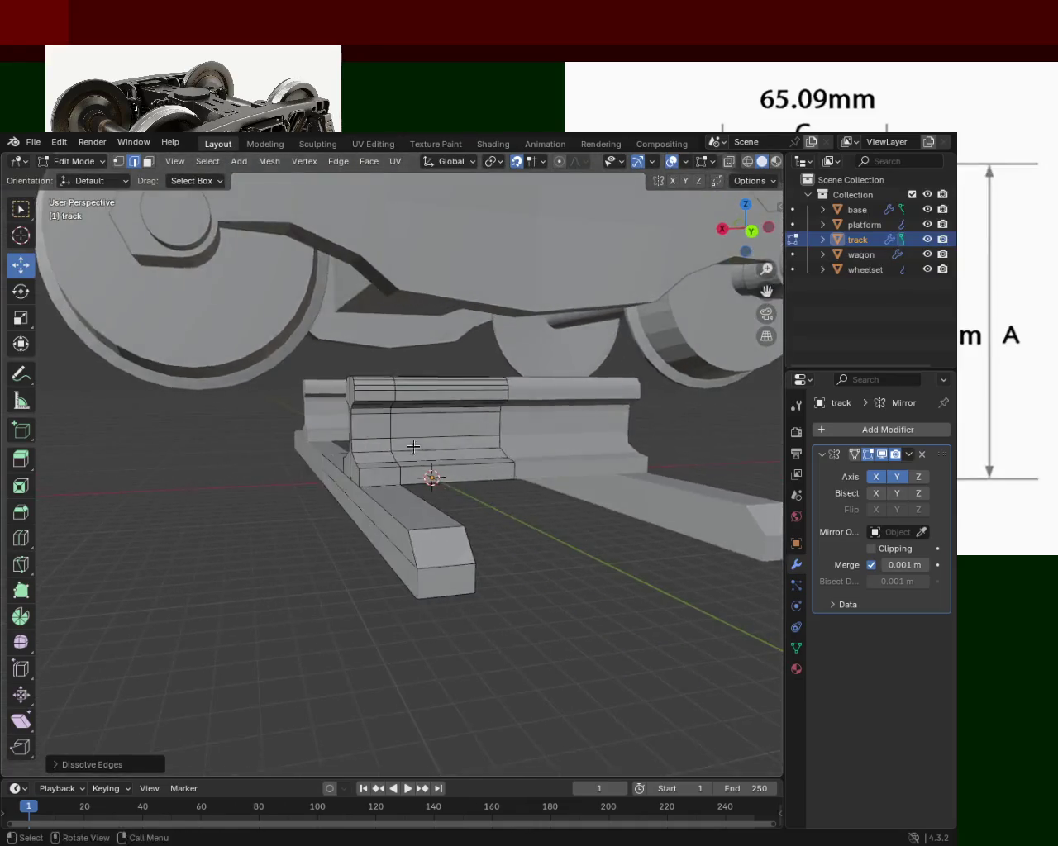
pyautogui.click(148, 161)
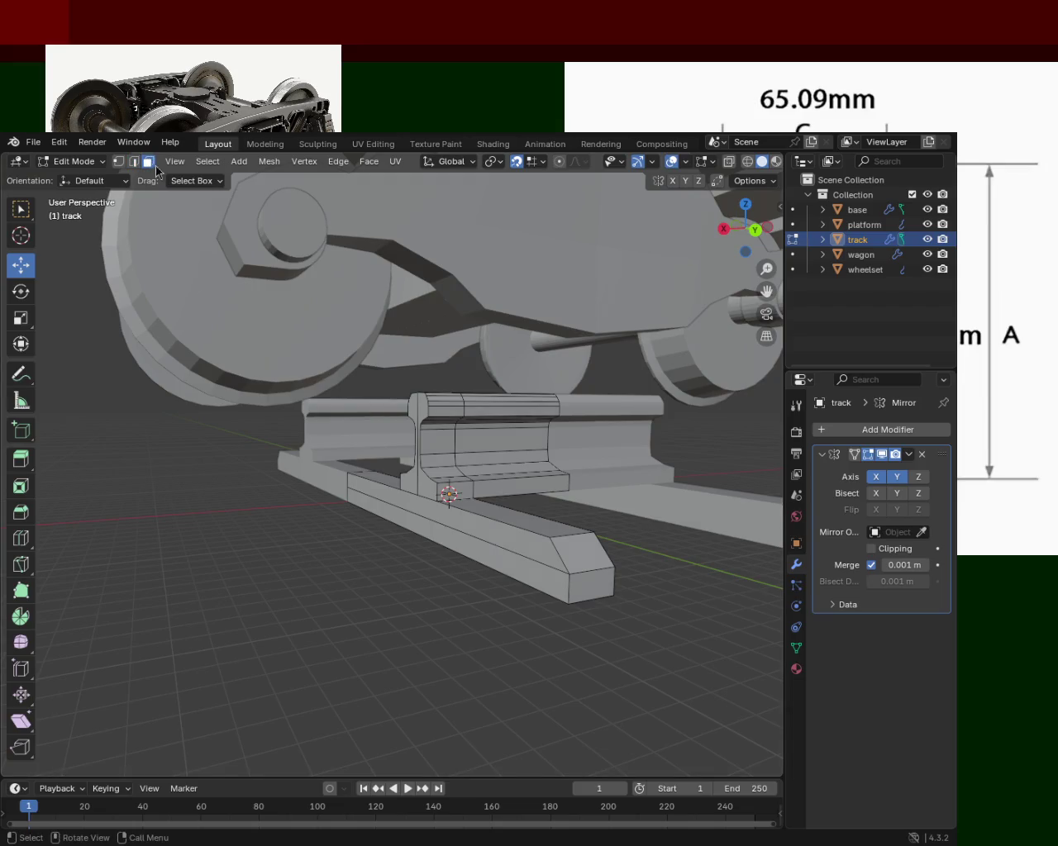
pyautogui.click(419, 501)
pyautogui.click(436, 533)
# Step: Shift the tie plate's front faces and the rail web face 1 m along X, then deselect
pyautogui.click(420, 489)
pyautogui.moveTo(408, 484); pyautogui.dragTo(312, 510)
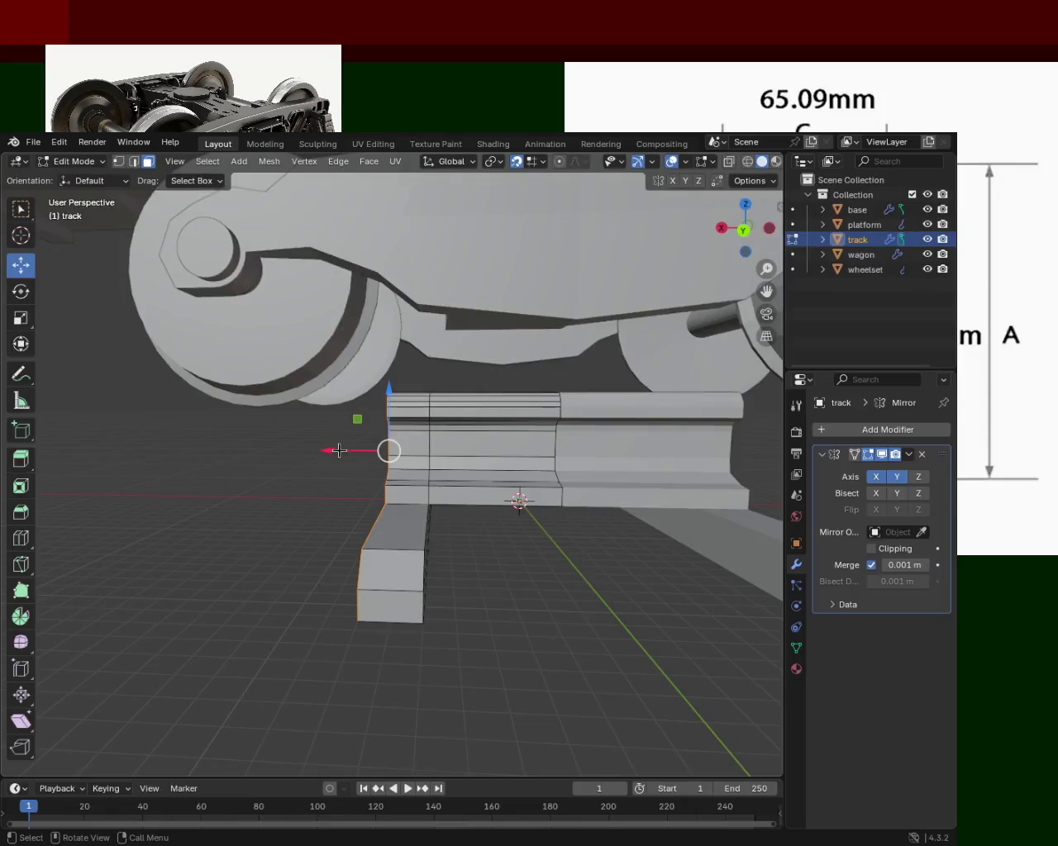
pyautogui.press('g')
pyautogui.press('x')
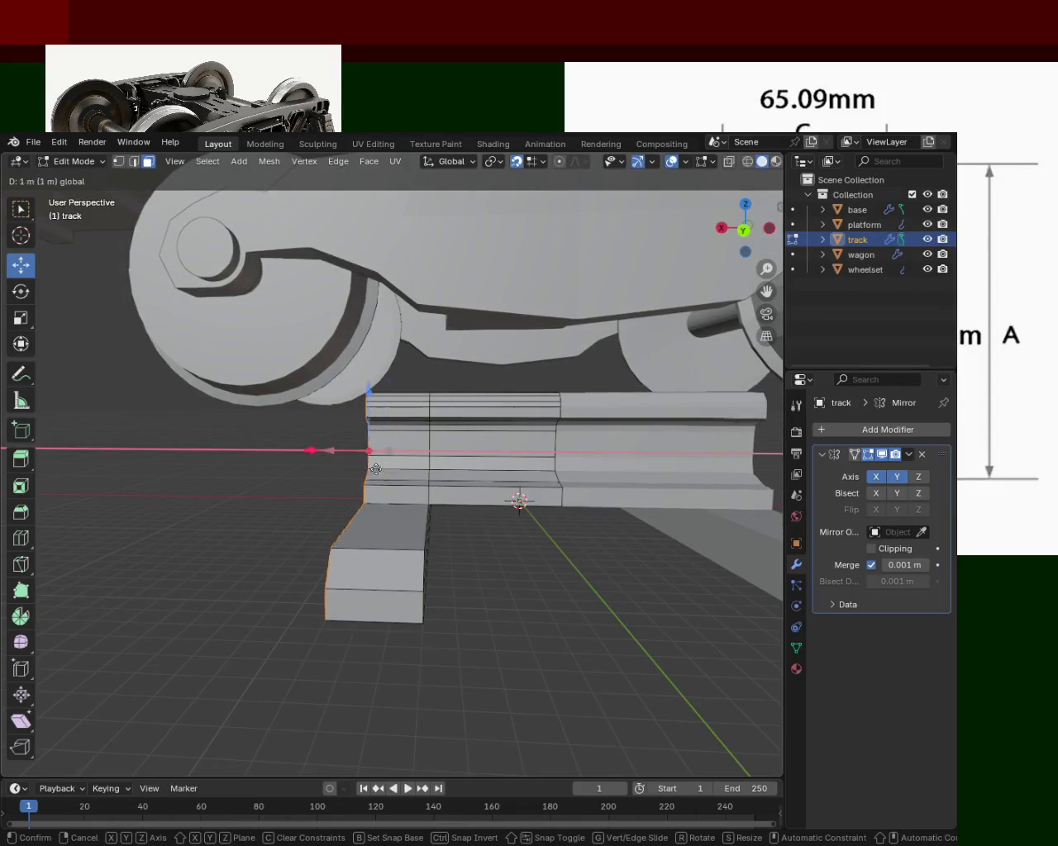
pyautogui.click(368, 448)
pyautogui.click(549, 565)
pyautogui.moveTo(550, 524); pyautogui.dragTo(522, 557)
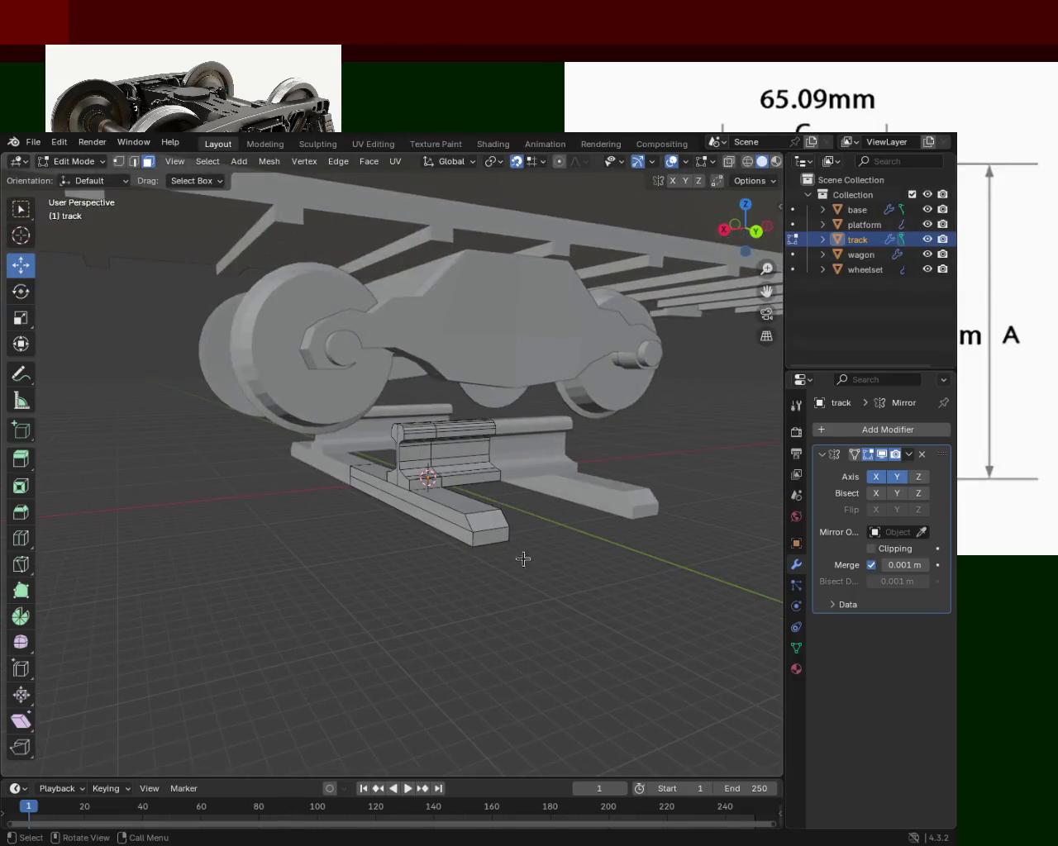
pyautogui.click(120, 162)
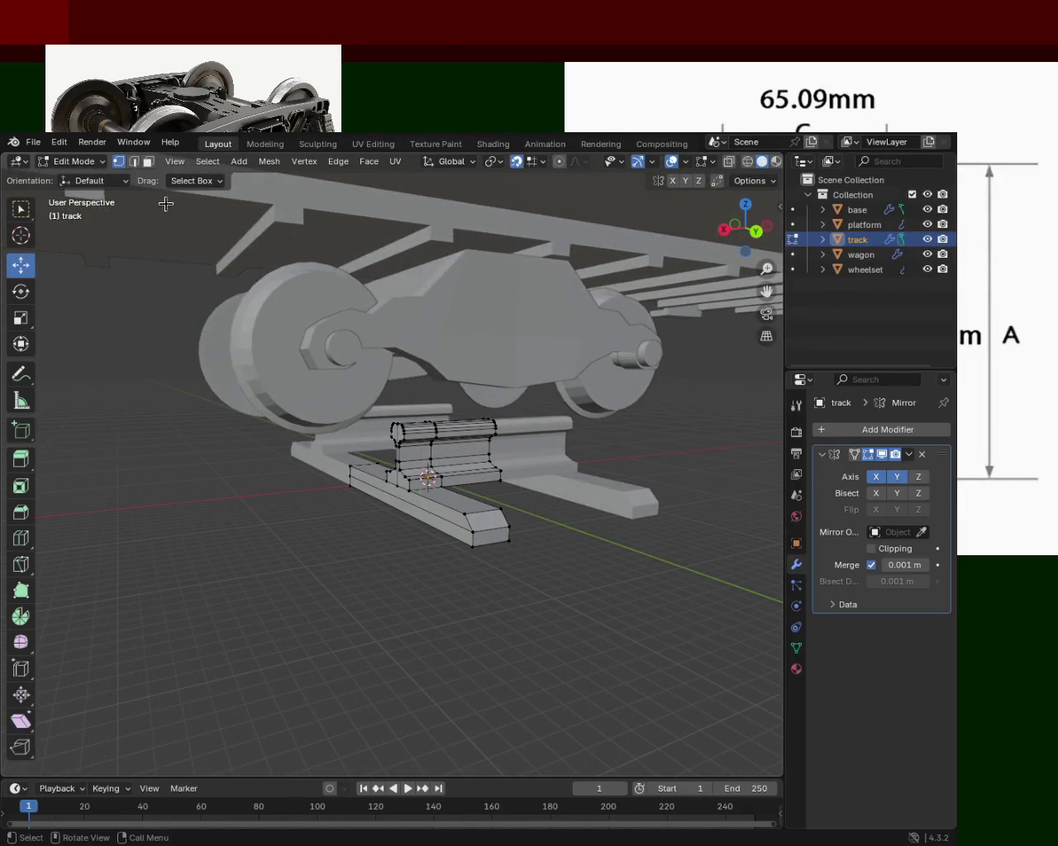
# Step: Pull the front leg's end vertices 3 m back along Y and save train.blend
pyautogui.moveTo(569, 619); pyautogui.dragTo(458, 502)
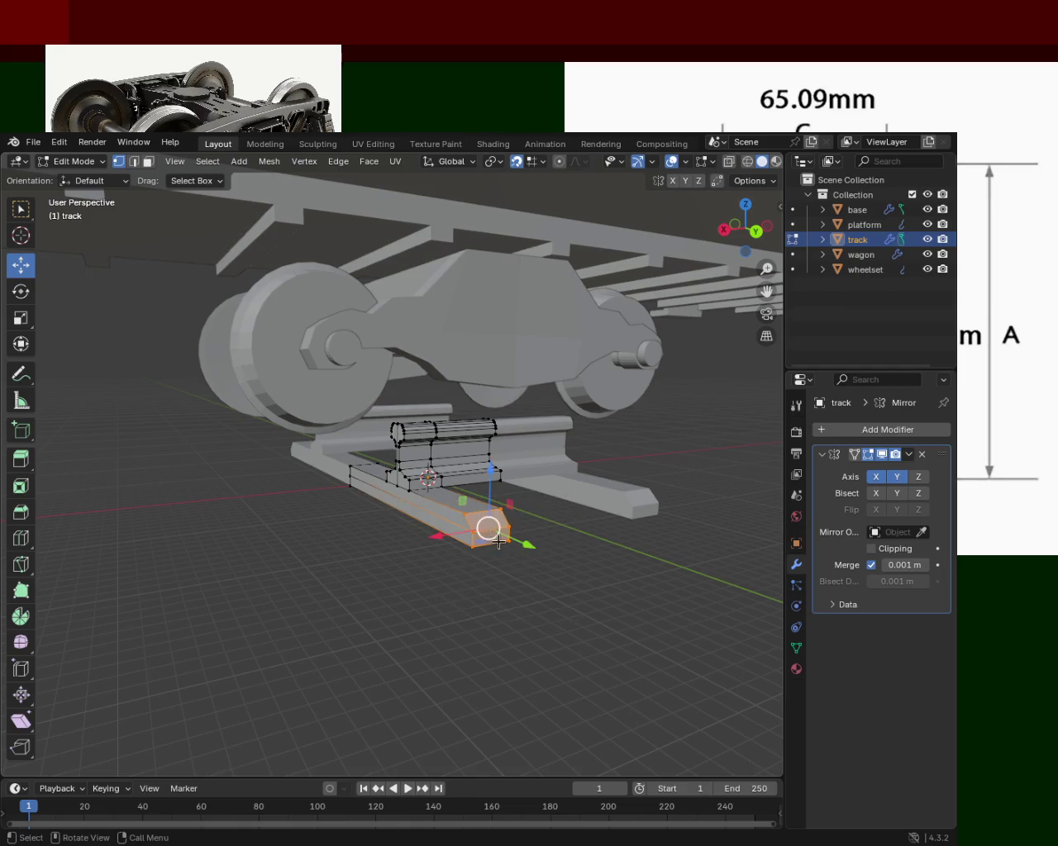
pyautogui.press('g')
pyautogui.press('y')
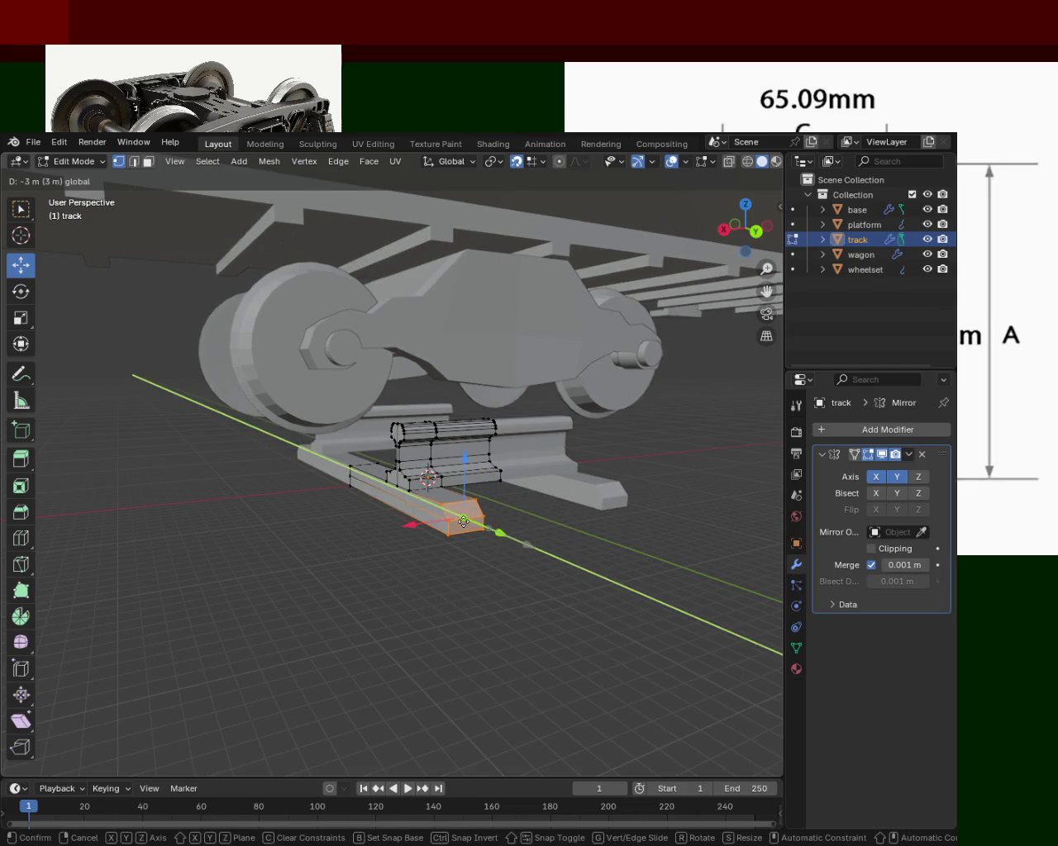
pyautogui.click(473, 524)
pyautogui.moveTo(473, 519); pyautogui.dragTo(555, 522)
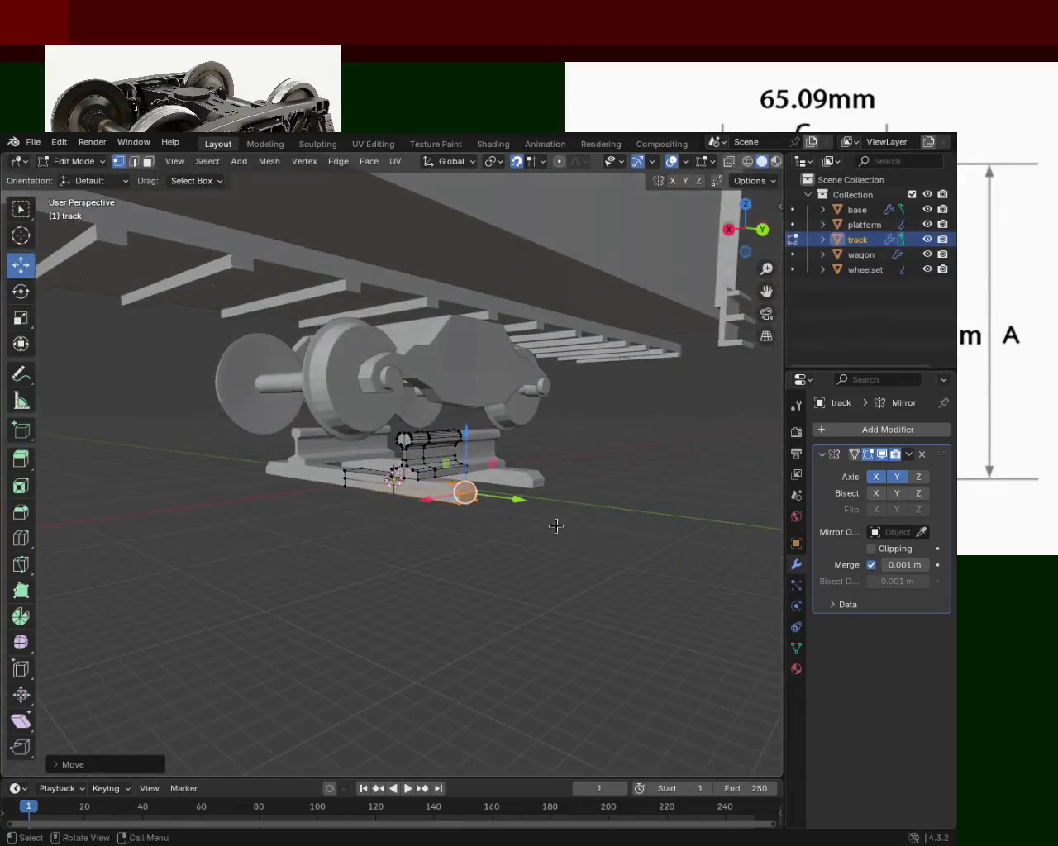
pyautogui.hotkey('ctrl', 's')
pyautogui.moveTo(311, 499); pyautogui.dragTo(421, 477)
pyautogui.scroll(3)
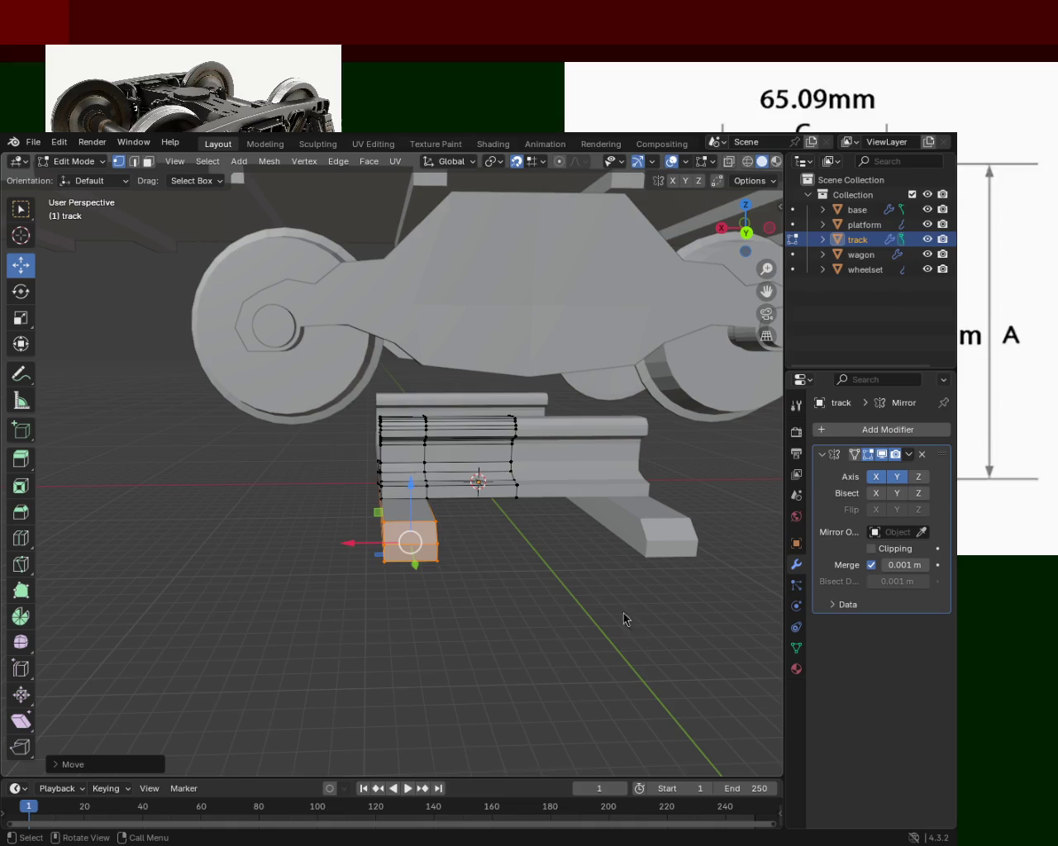
pyautogui.moveTo(638, 331); pyautogui.dragTo(550, 475)
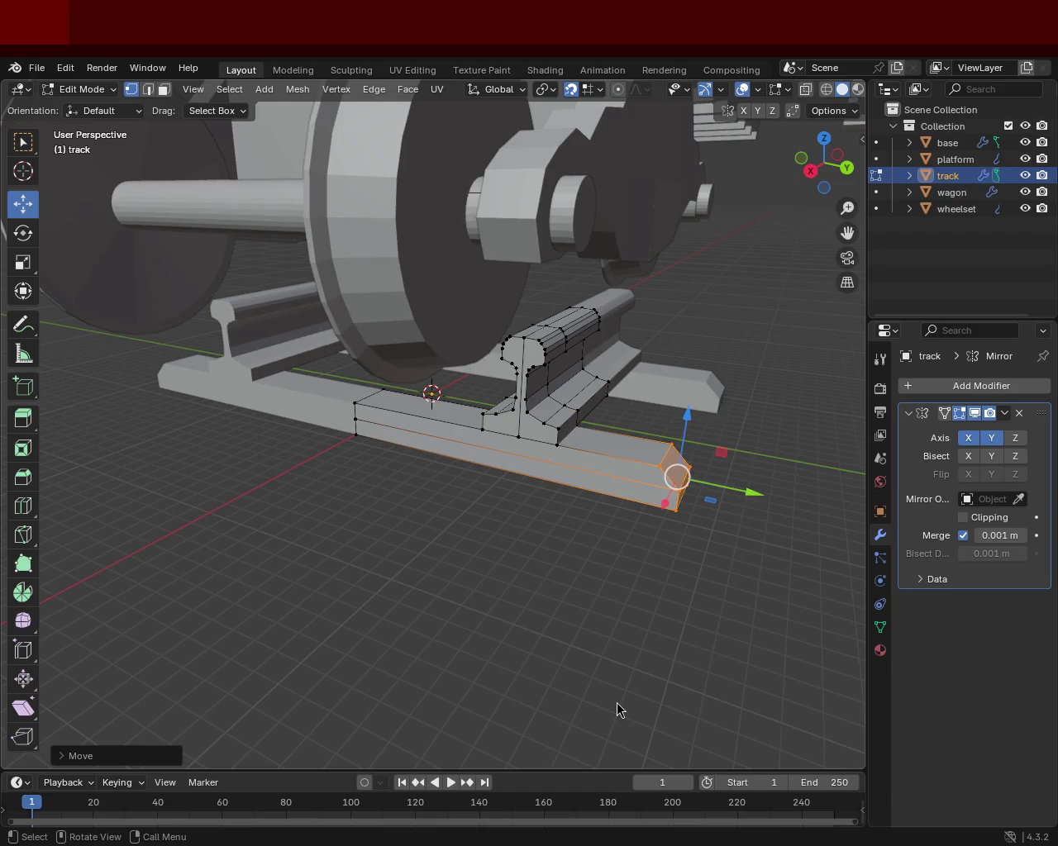
# Step: Orbit around the reshaped tie plate to check it, then save train.blend
pyautogui.moveTo(836, 244); pyautogui.dragTo(671, 485)
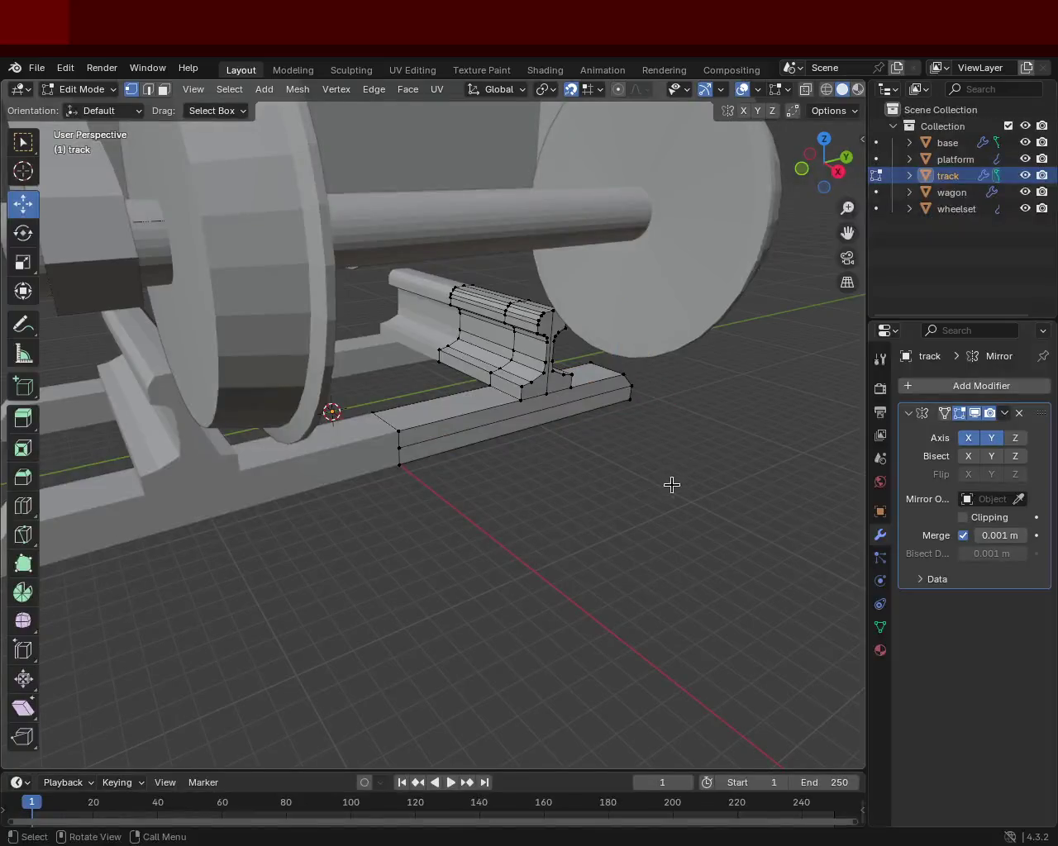
pyautogui.moveTo(444, 475); pyautogui.dragTo(419, 411)
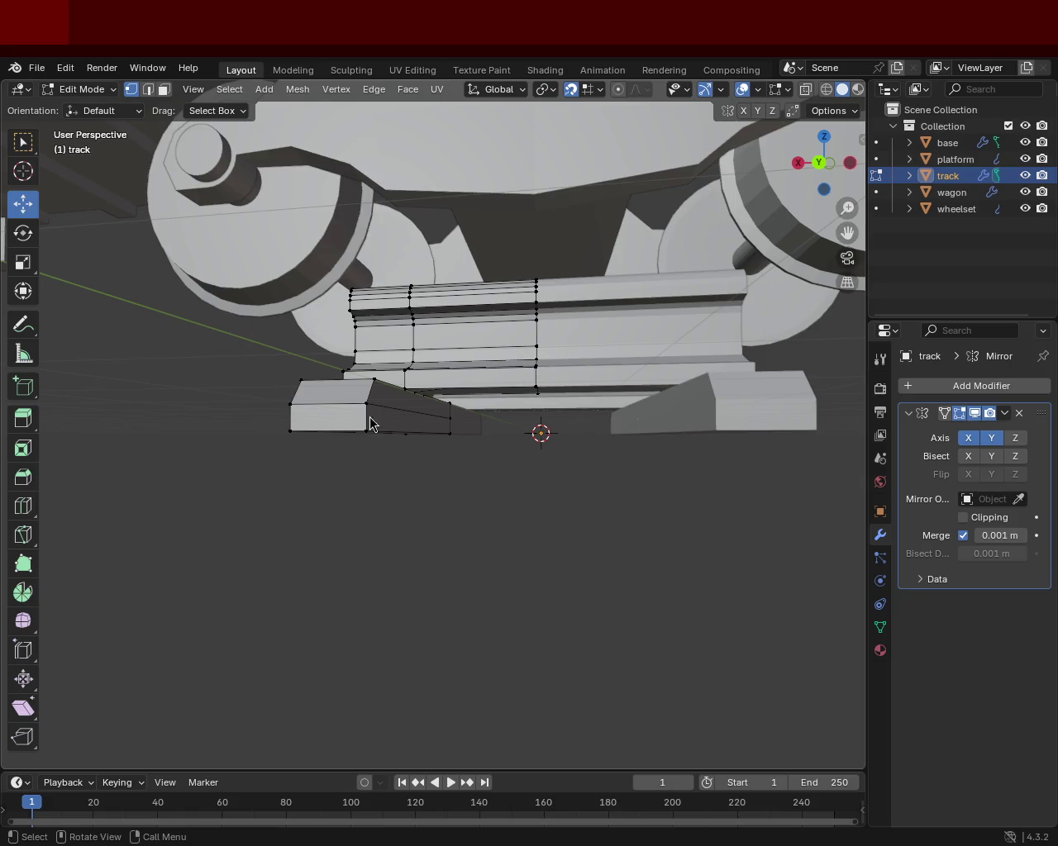
pyautogui.moveTo(696, 259); pyautogui.dragTo(578, 413)
pyautogui.scroll(3)
pyautogui.hotkey('ctrl', 's')
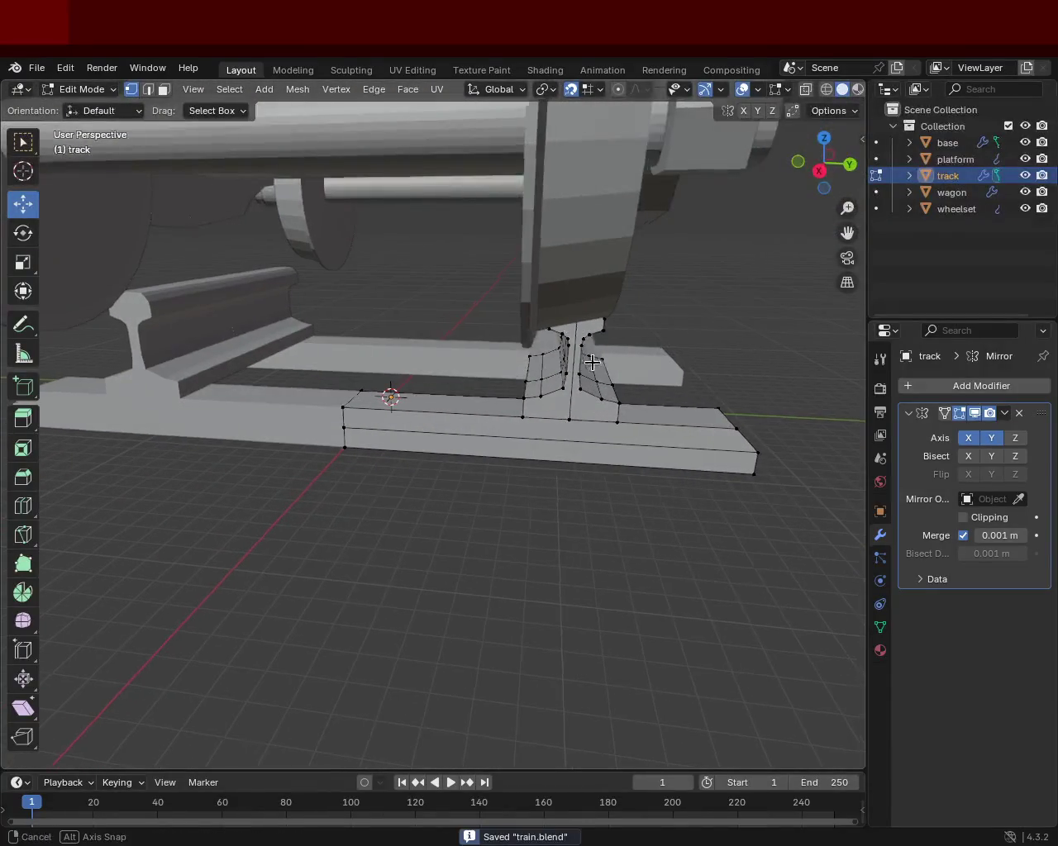
pyautogui.scroll(3)
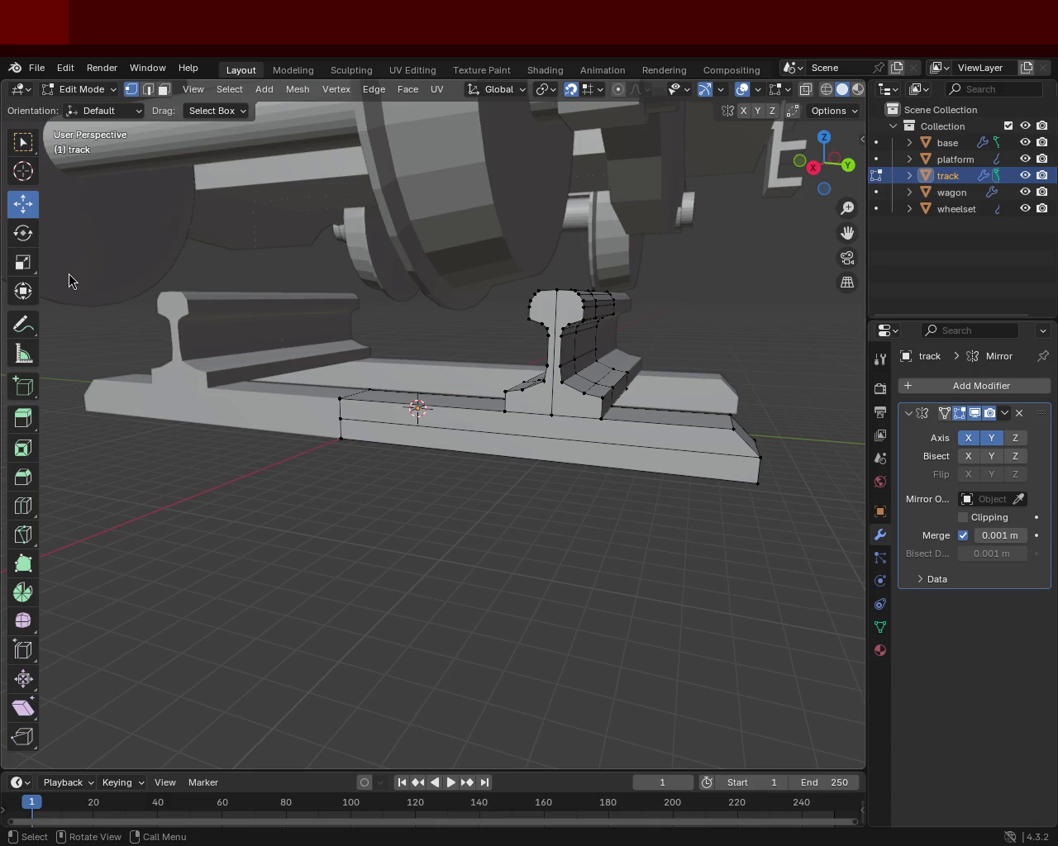
pyautogui.moveTo(504, 389); pyautogui.dragTo(466, 395)
pyautogui.scroll(-3)
# Step: View the whole bogie with the finished tie plates under the wheelset and save train.blend
pyautogui.moveTo(567, 368); pyautogui.dragTo(560, 407)
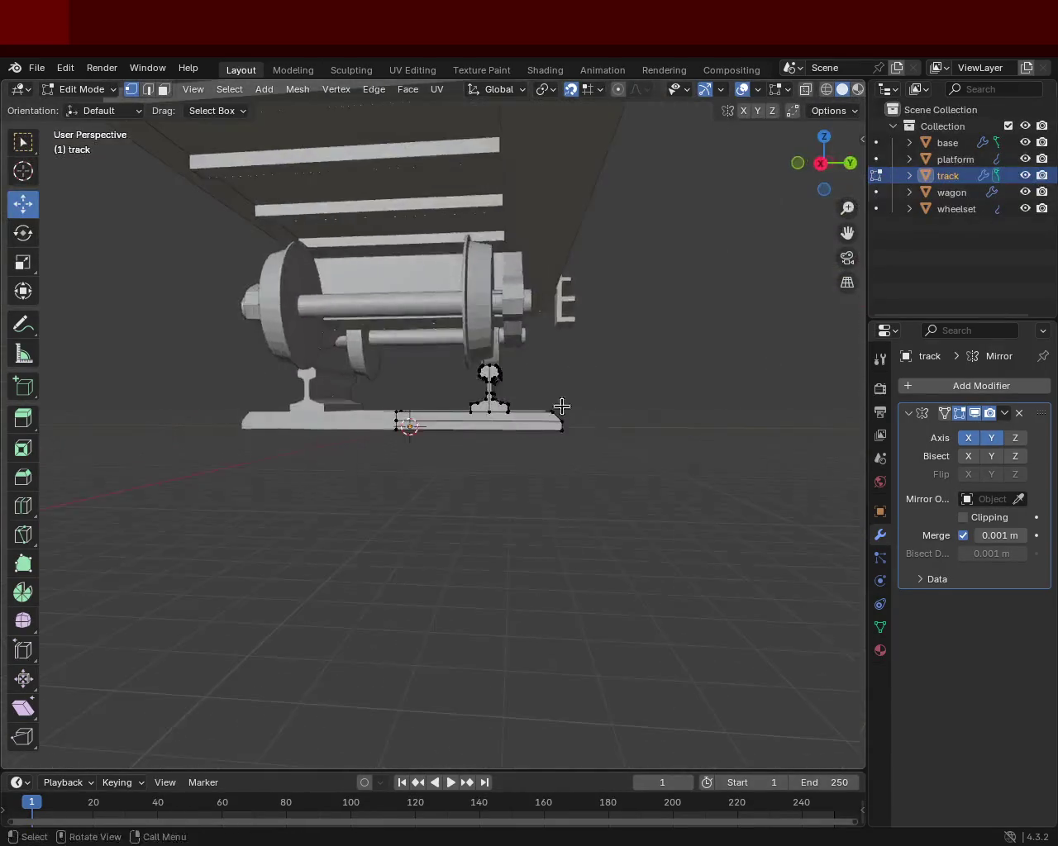
pyautogui.scroll(3)
pyautogui.moveTo(562, 333); pyautogui.dragTo(322, 354)
pyautogui.scroll(3)
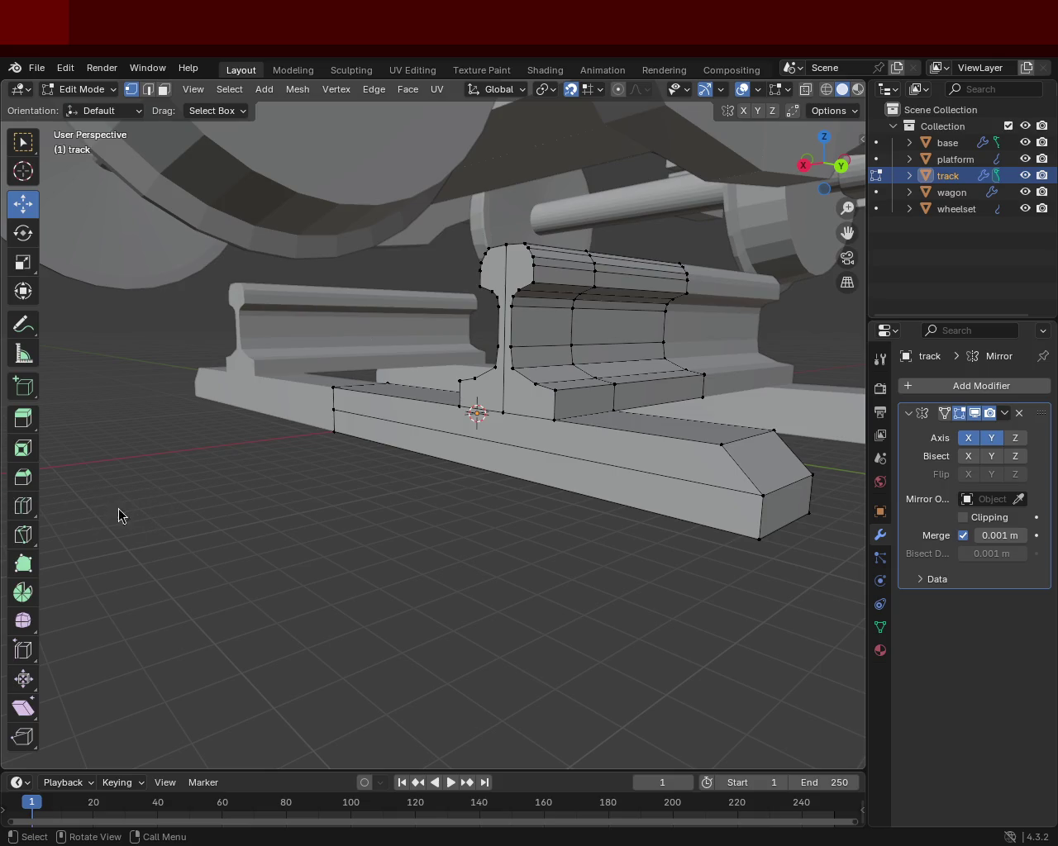
pyautogui.moveTo(808, 245); pyautogui.dragTo(457, 411)
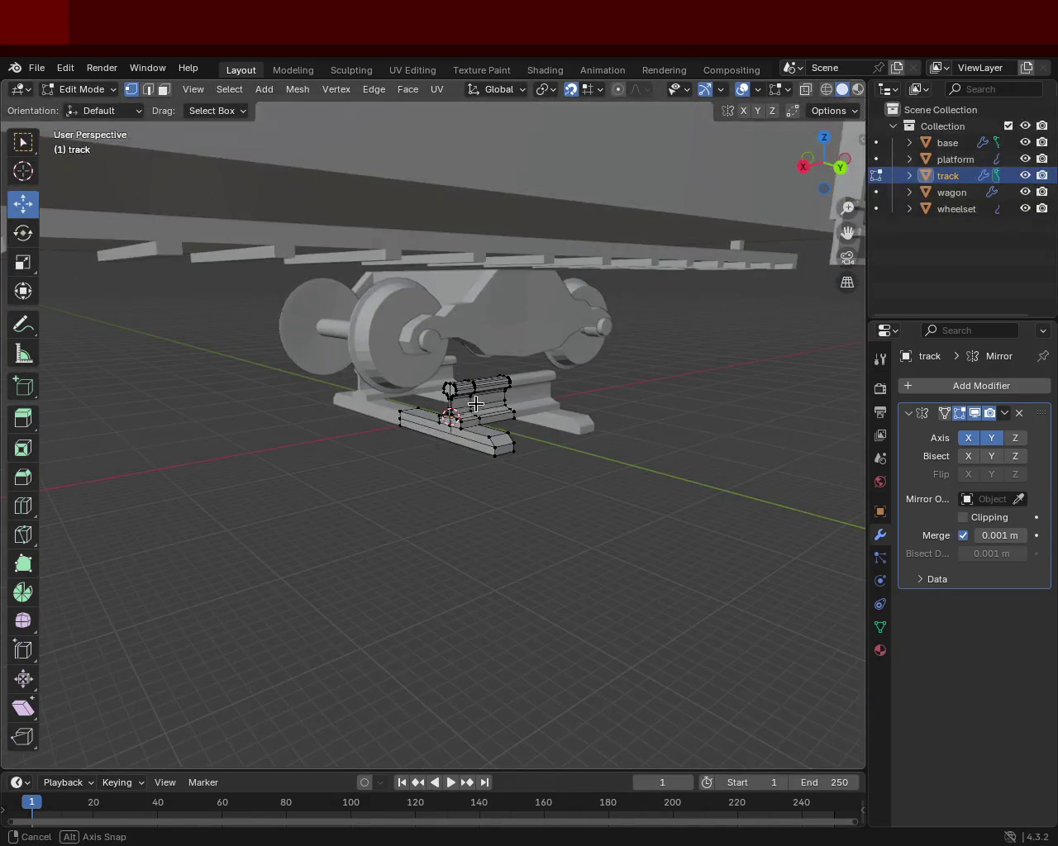
pyautogui.hotkey('ctrl', 's')
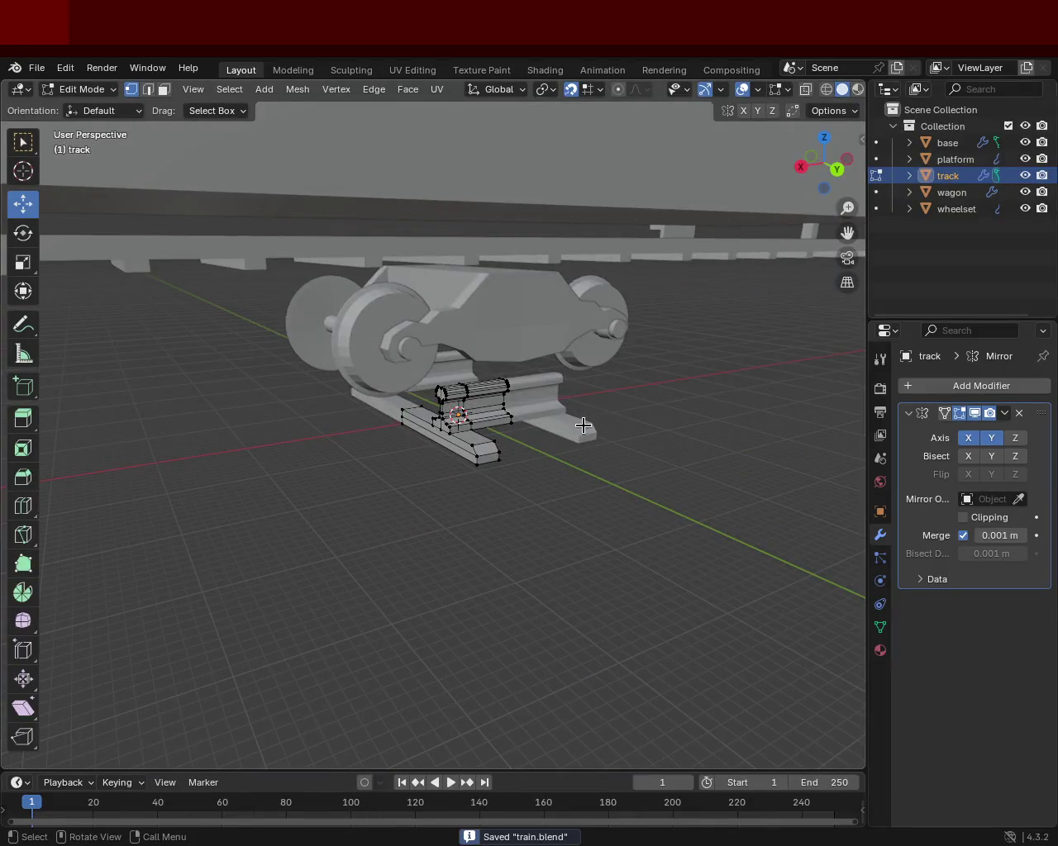
# Step: Pick the wheelset in the Outliner, reselect the track, and switch to Object Mode
pyautogui.moveTo(581, 381); pyautogui.dragTo(487, 333)
pyautogui.click(956, 209)
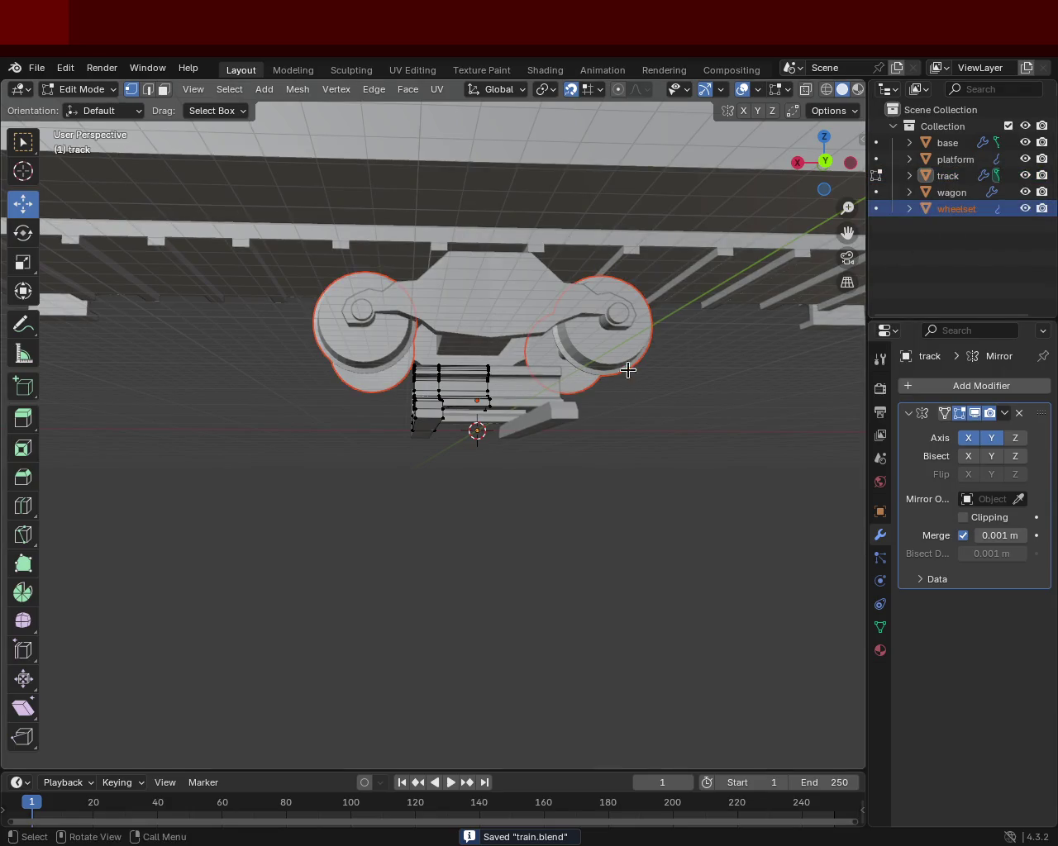
pyautogui.moveTo(579, 413); pyautogui.dragTo(579, 463)
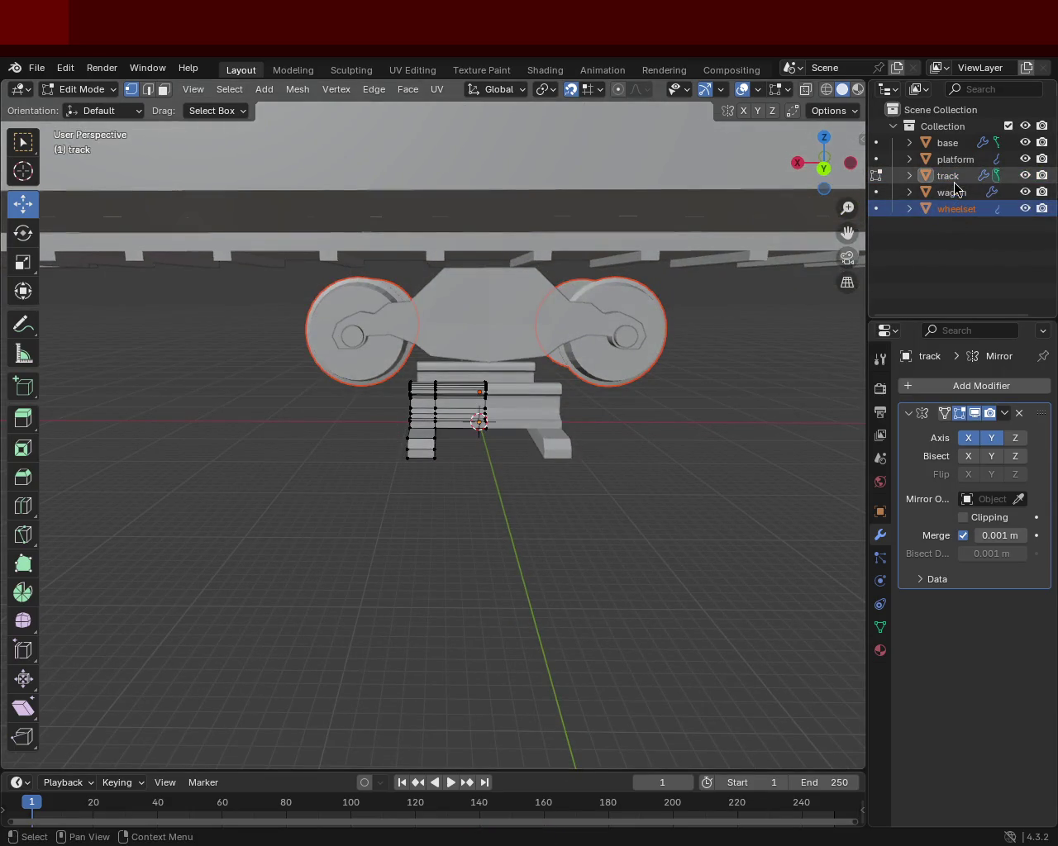
pyautogui.click(951, 177)
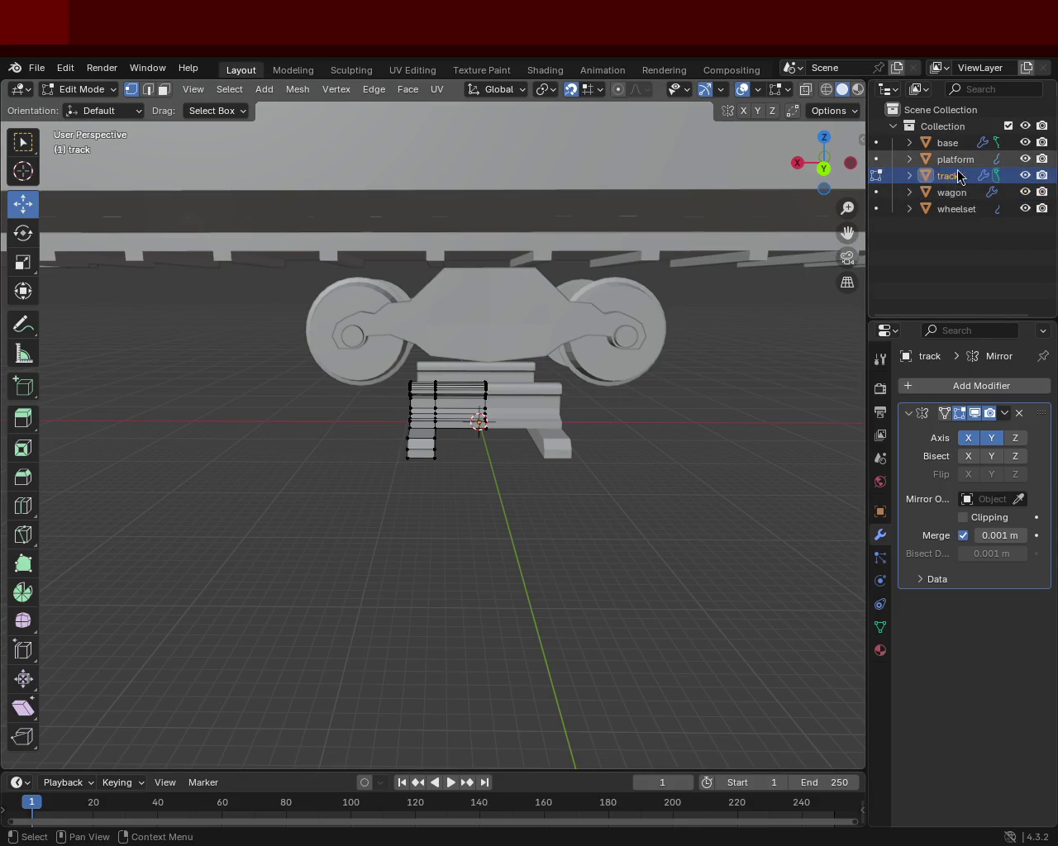
pyautogui.click(964, 210)
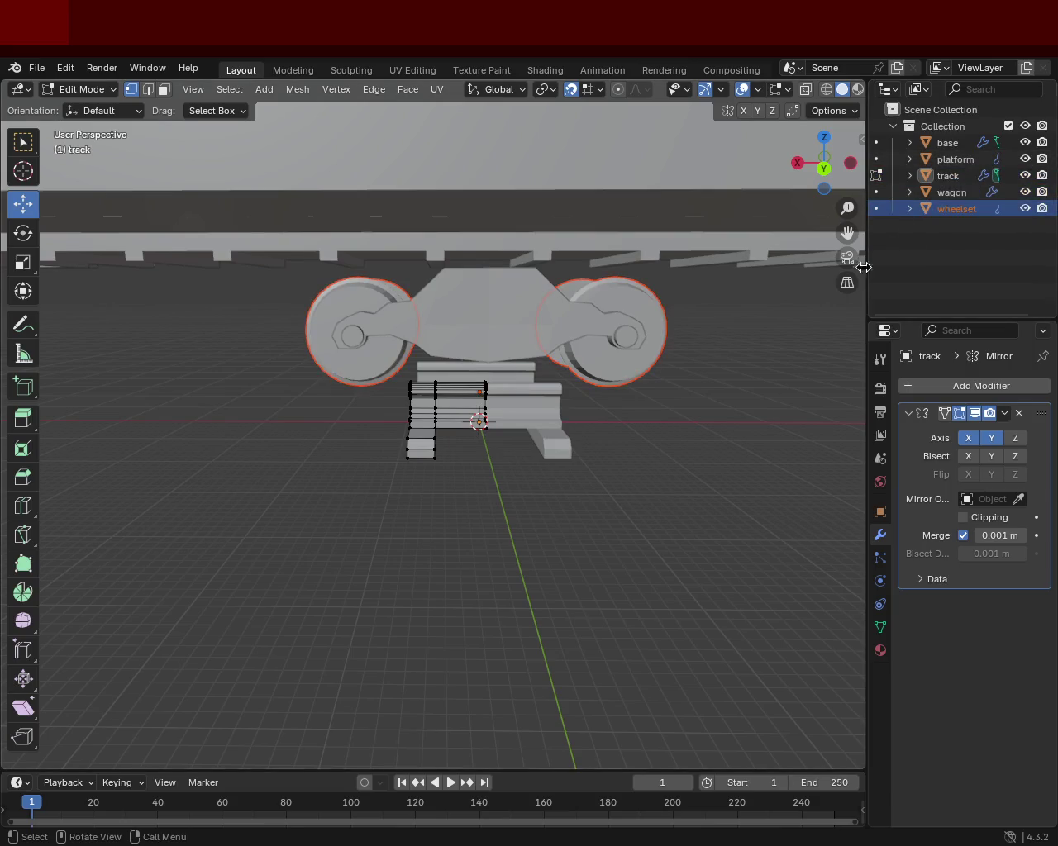
pyautogui.click(948, 175)
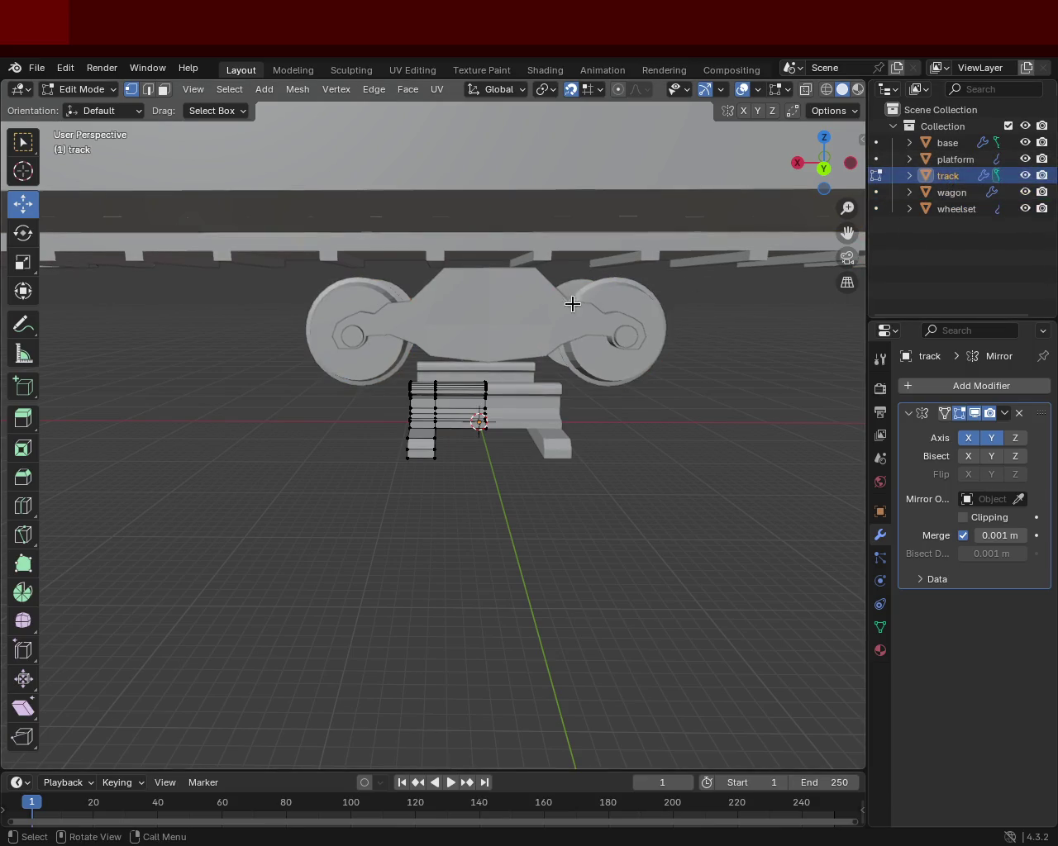
pyautogui.moveTo(574, 301); pyautogui.dragTo(593, 310)
pyautogui.press('Tab')
# Step: Save train.blend in Object Mode and orbit around the wagon and track
pyautogui.moveTo(565, 383); pyautogui.dragTo(517, 388)
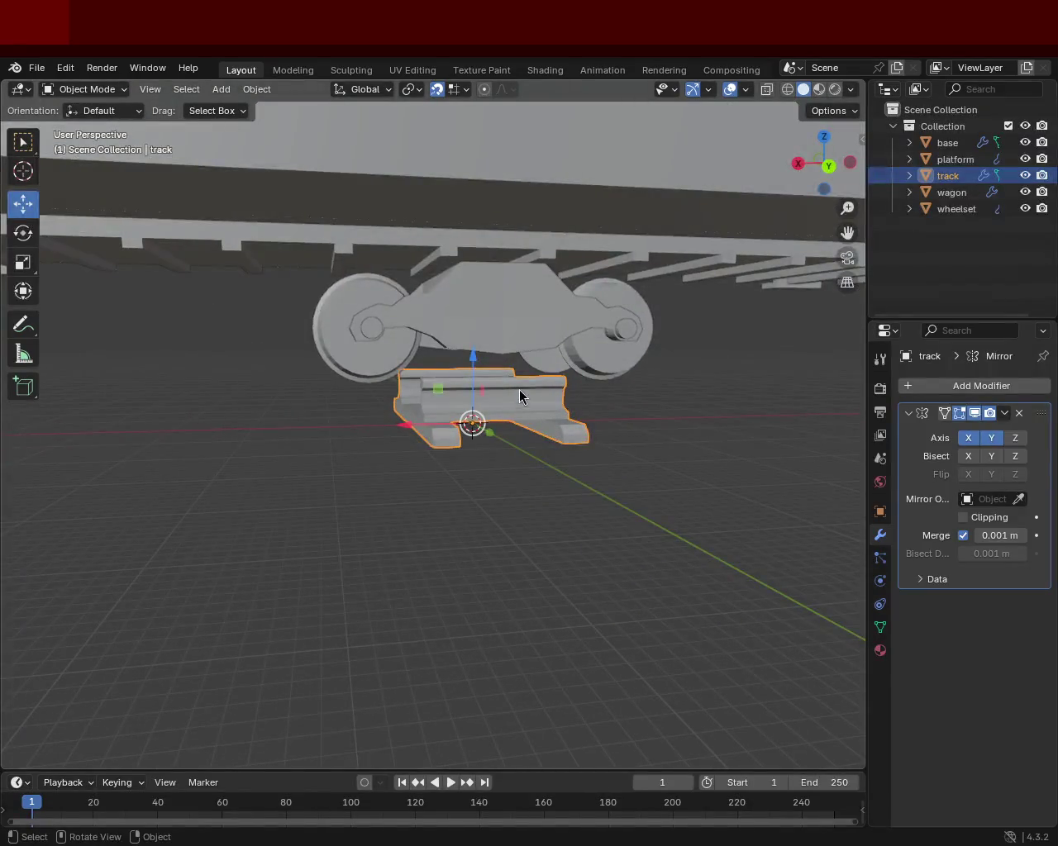
pyautogui.hotkey('ctrl', 'c')
pyautogui.hotkey('ctrl', 's')
pyautogui.scroll(-3)
pyautogui.moveTo(483, 443); pyautogui.dragTo(515, 441)
pyautogui.scroll(3)
# Step: Inspect the track in wireframe, front, side and rotated views, then return to Edit Mode
pyautogui.moveTo(479, 360); pyautogui.dragTo(524, 411)
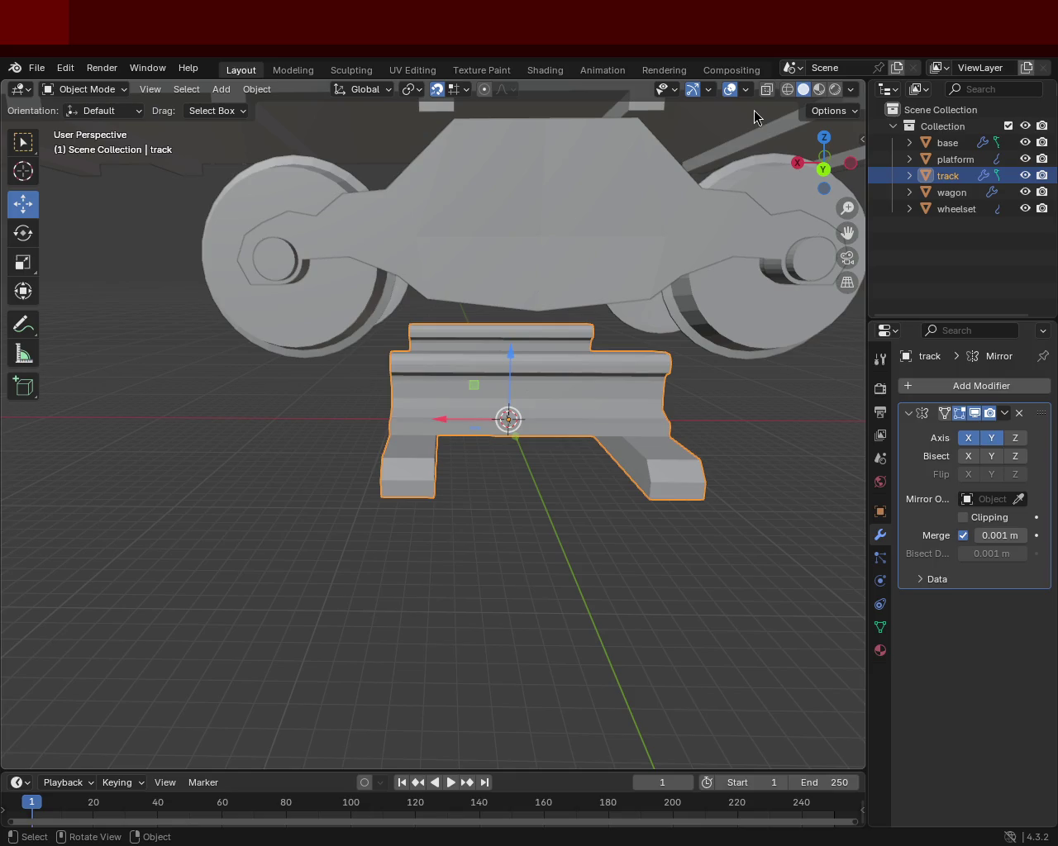
pyautogui.click(792, 91)
pyautogui.click(803, 89)
pyautogui.moveTo(430, 416); pyautogui.dragTo(415, 404)
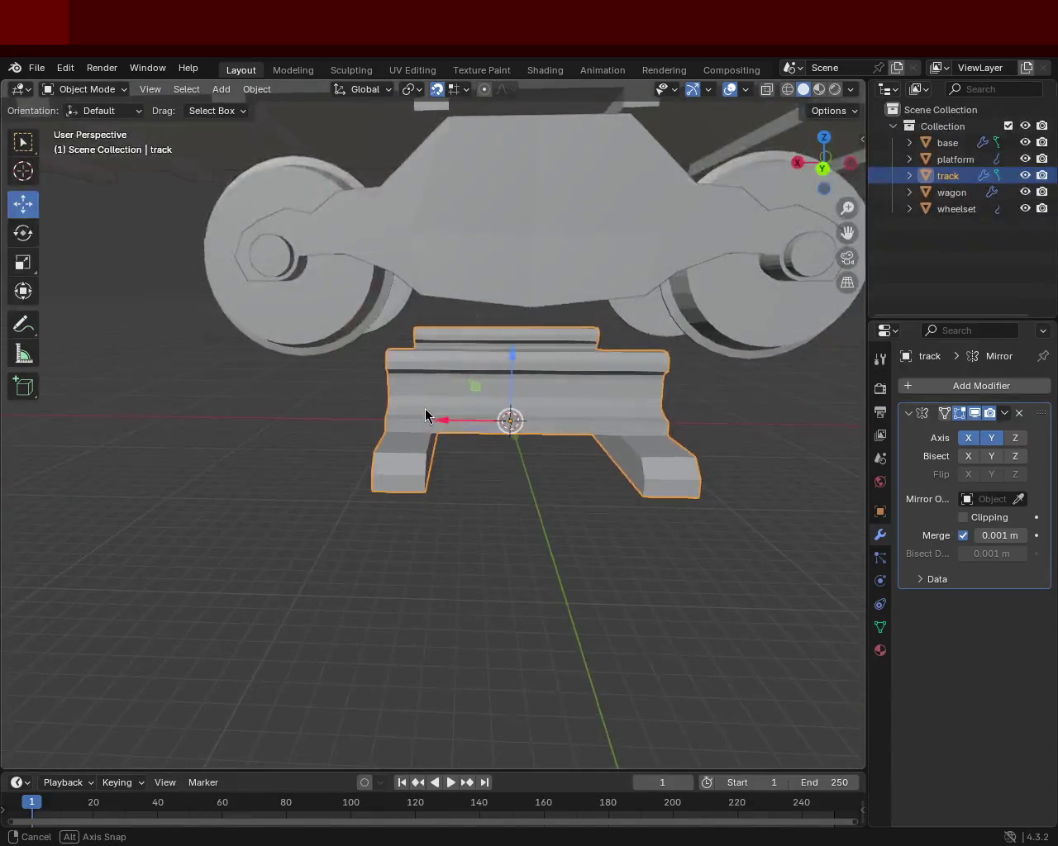
pyautogui.moveTo(537, 425); pyautogui.dragTo(463, 425)
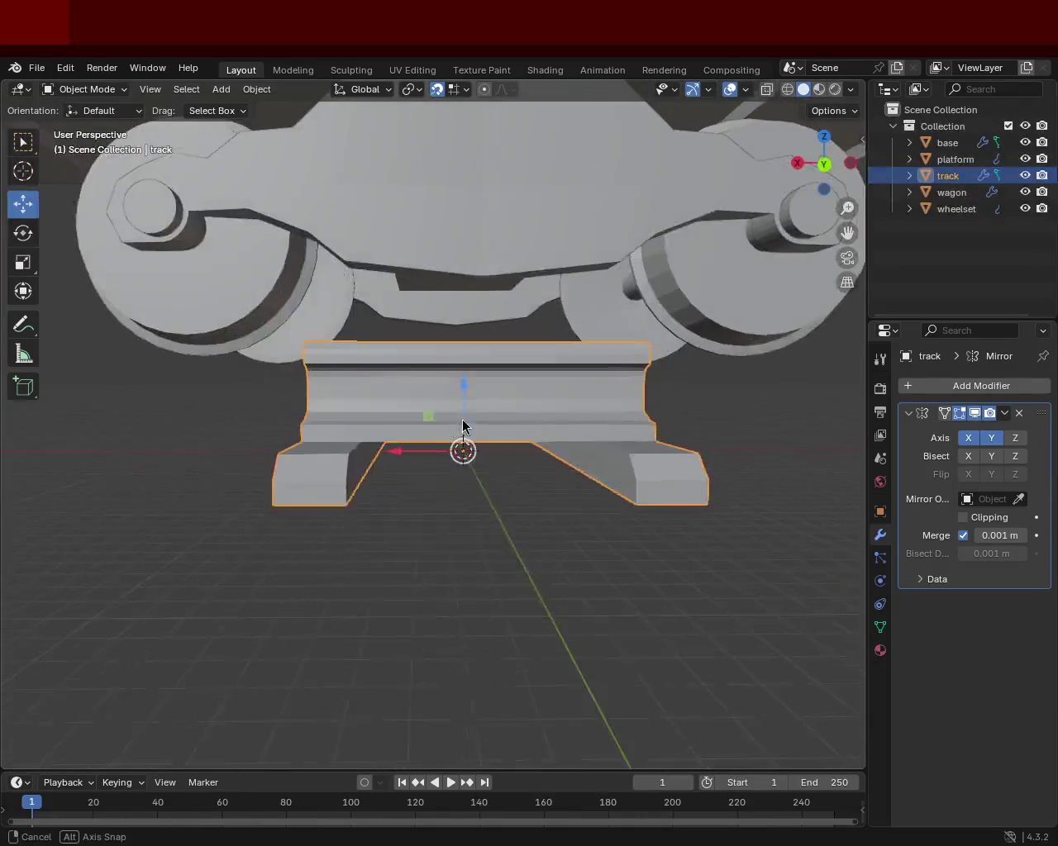
pyautogui.press('KP_1')
pyautogui.press('KP_3')
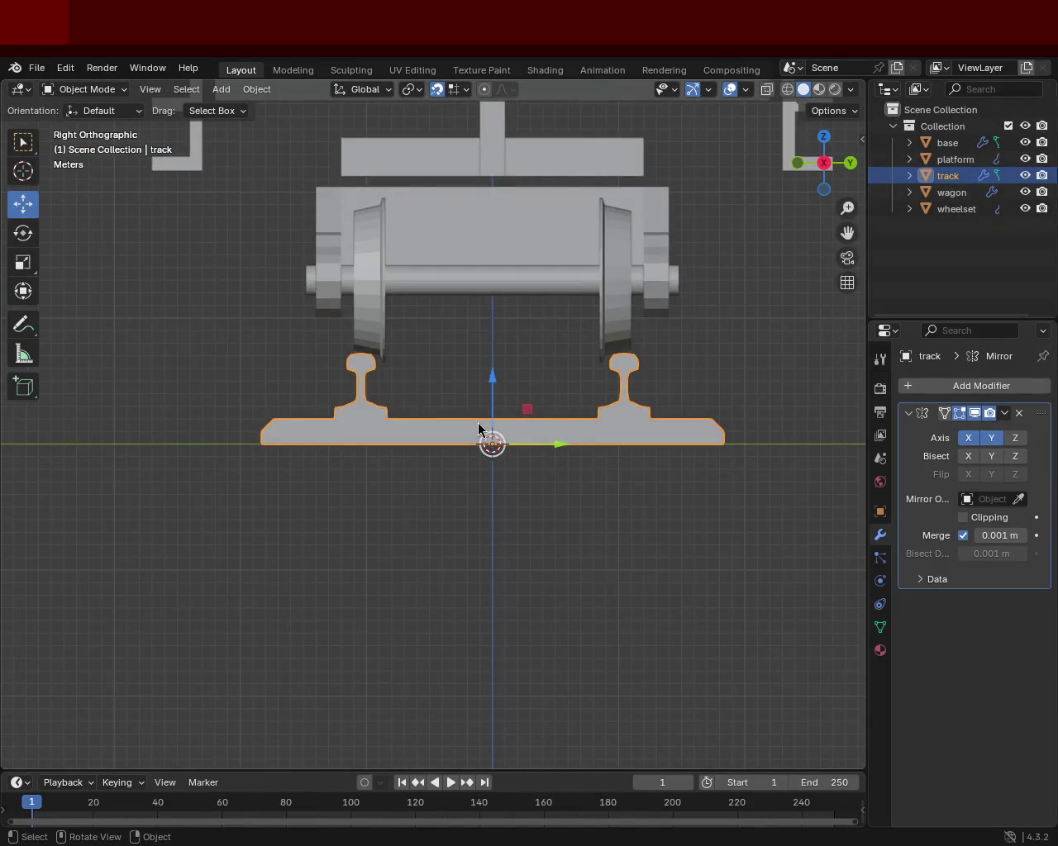
pyautogui.press('KP_6')
pyautogui.press('KP_6')
pyautogui.press('KP_6')
pyautogui.press('KP_6')
pyautogui.press('KP_6')
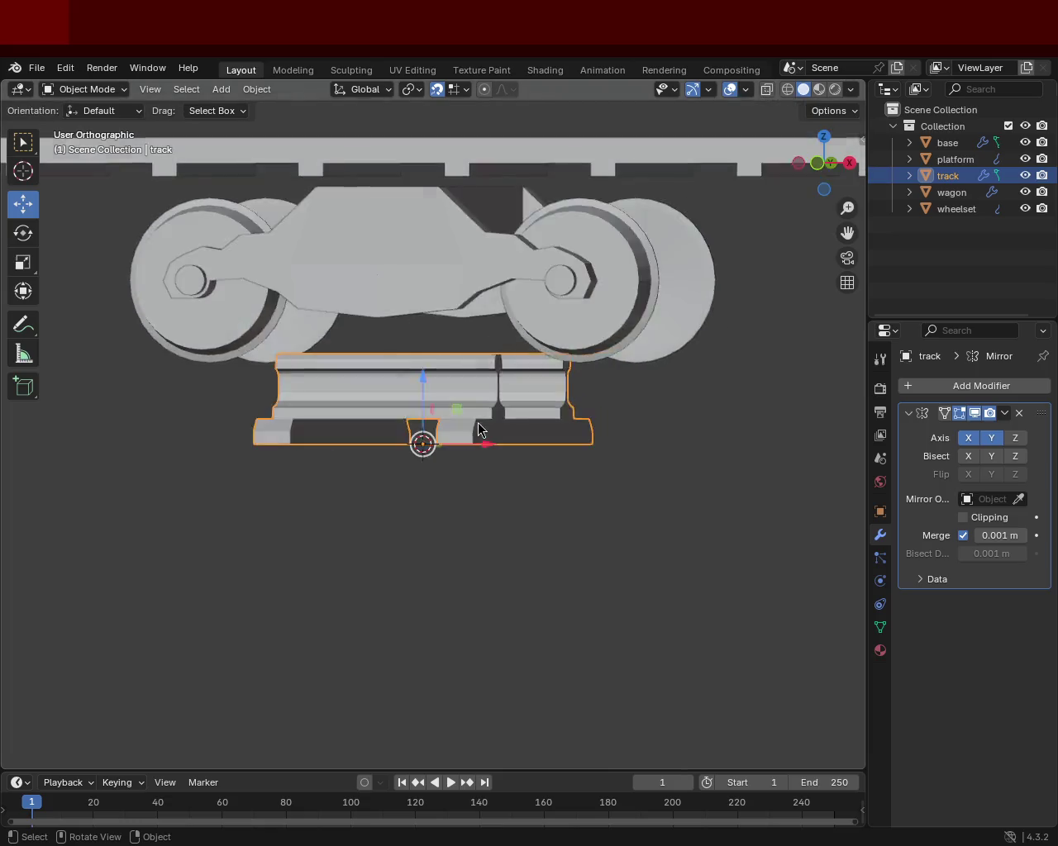
pyautogui.press('KP_6')
pyautogui.press('KP_6')
pyautogui.press('KP_6')
pyautogui.press('KP_6')
pyautogui.press('KP_6')
pyautogui.press('KP_6')
pyautogui.press('KP_6')
pyautogui.press('KP_6')
pyautogui.press('KP_6')
pyautogui.press('KP_6')
pyautogui.press('KP_6')
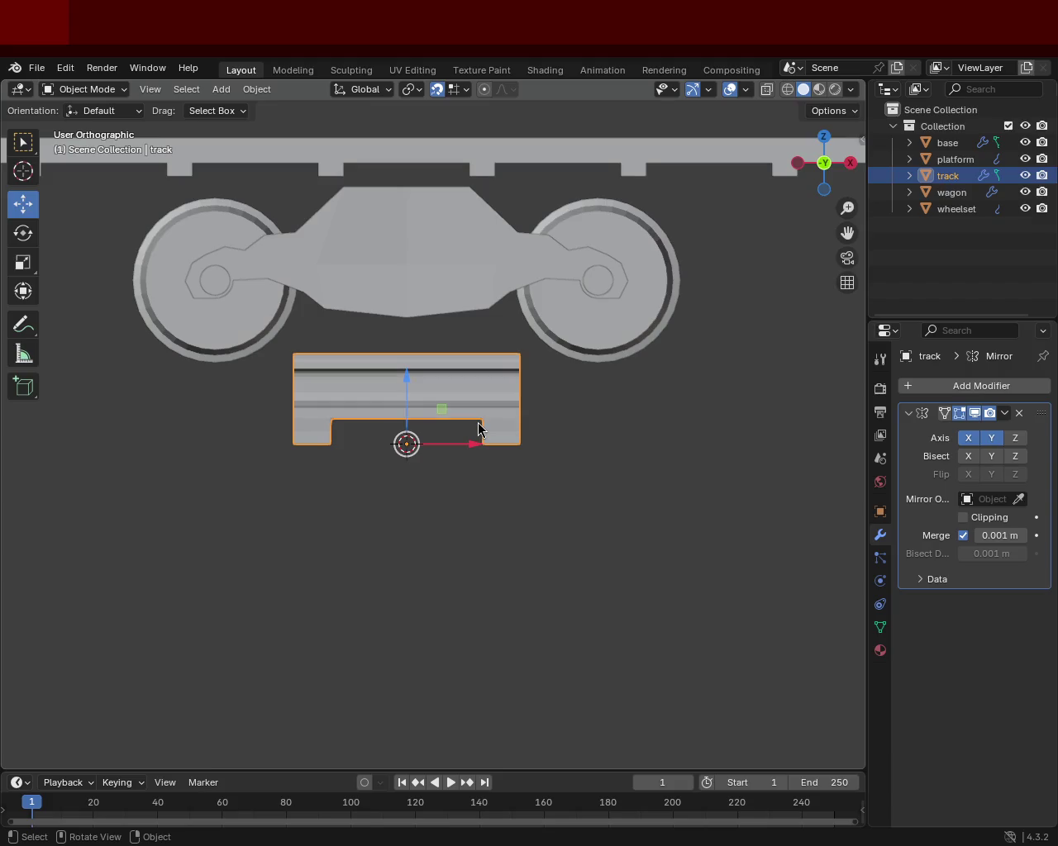
pyautogui.press('Tab')
pyautogui.moveTo(369, 482); pyautogui.dragTo(331, 512)
# Step: Select the rail's base and end faces and extrude them outward along the track
pyautogui.click(163, 89)
pyautogui.click(591, 445)
pyautogui.click(606, 431)
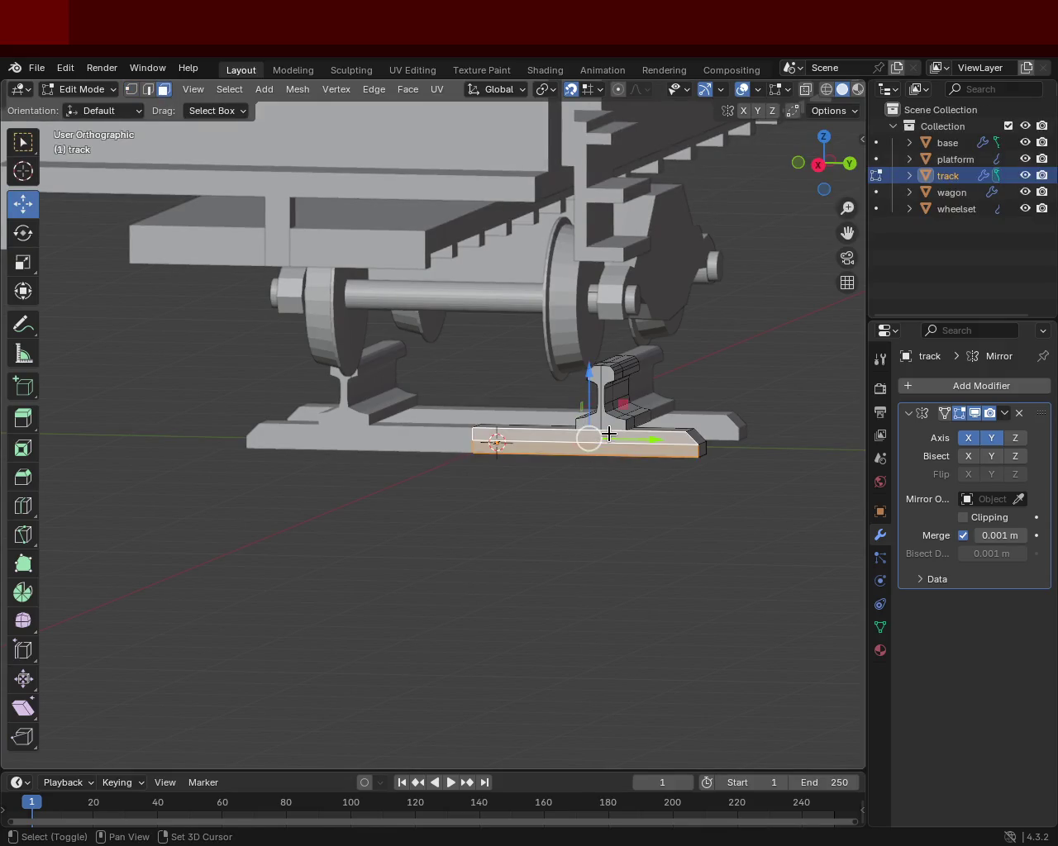
pyautogui.moveTo(595, 410); pyautogui.dragTo(419, 503)
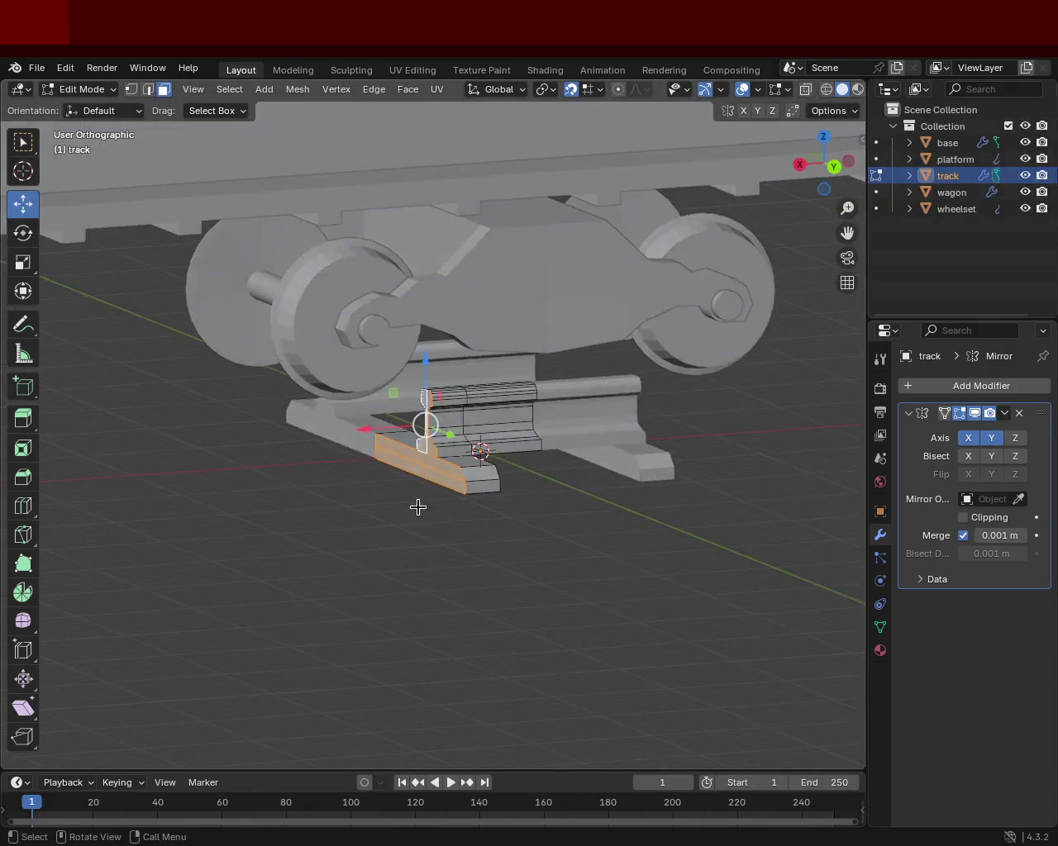
pyautogui.press('e')
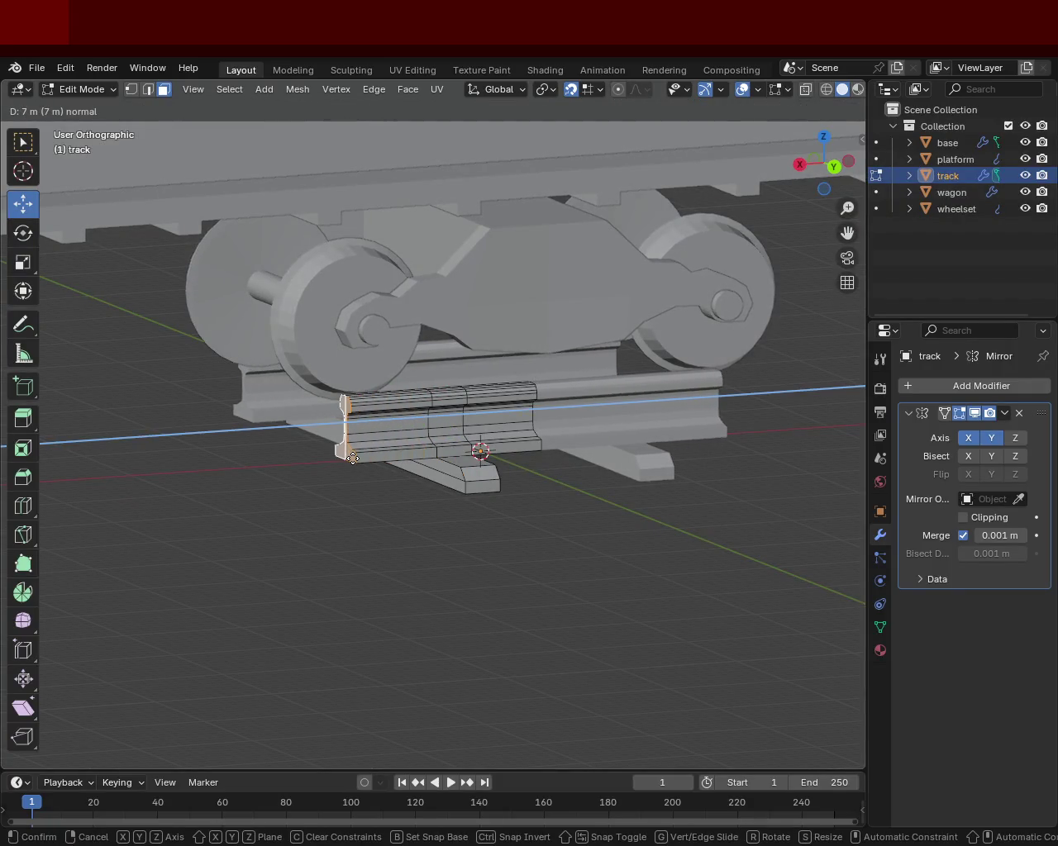
pyautogui.click(356, 458)
pyautogui.moveTo(356, 457); pyautogui.dragTo(342, 472)
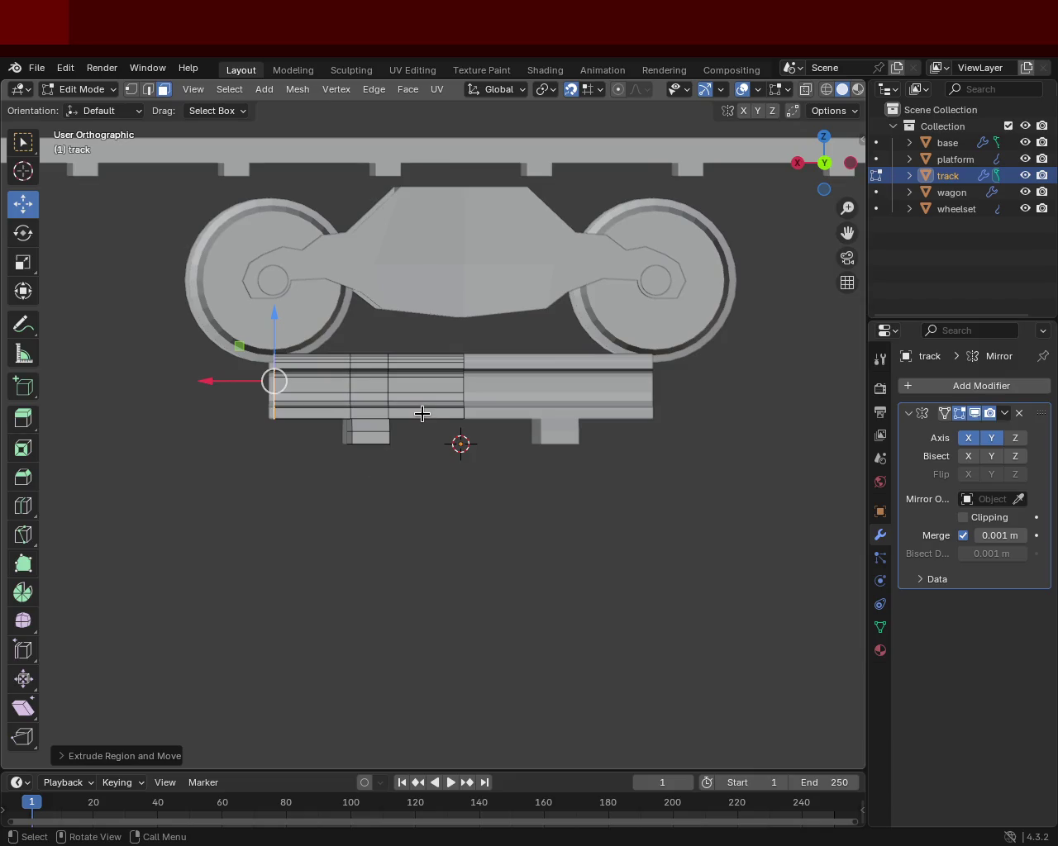
# Step: Check the extruded rail from side, front and top views and save train.blend
pyautogui.press('KP_3')
pyautogui.press('KP_1')
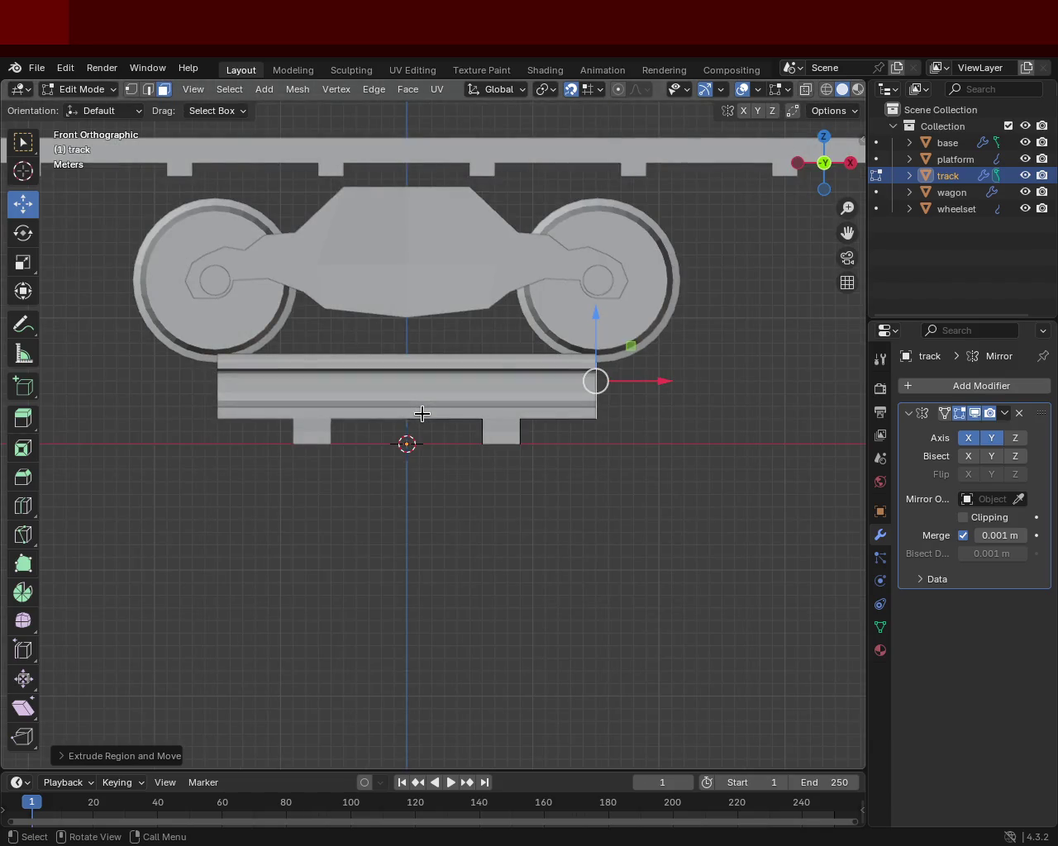
pyautogui.moveTo(751, 617); pyautogui.dragTo(520, 537)
pyautogui.press('KP_7')
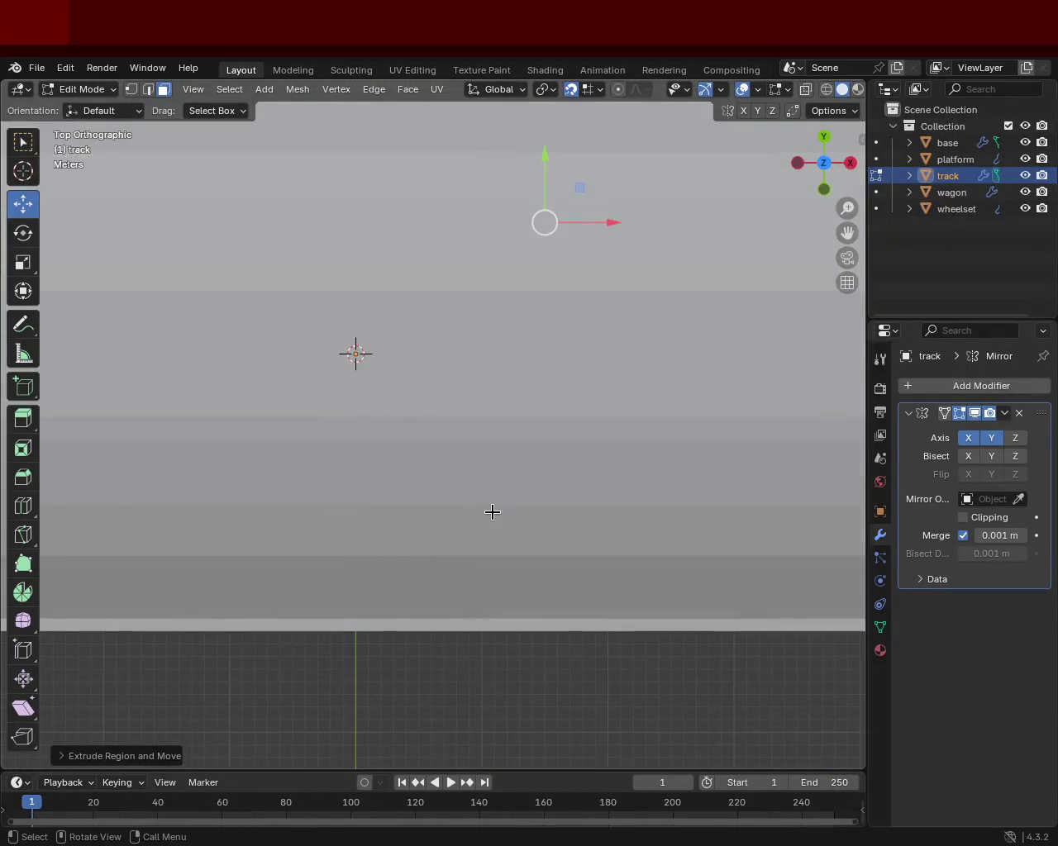
pyautogui.press('KP_8')
pyautogui.press('KP_8')
pyautogui.press('KP_8')
pyautogui.press('KP_8')
pyautogui.press('KP_8')
pyautogui.press('KP_8')
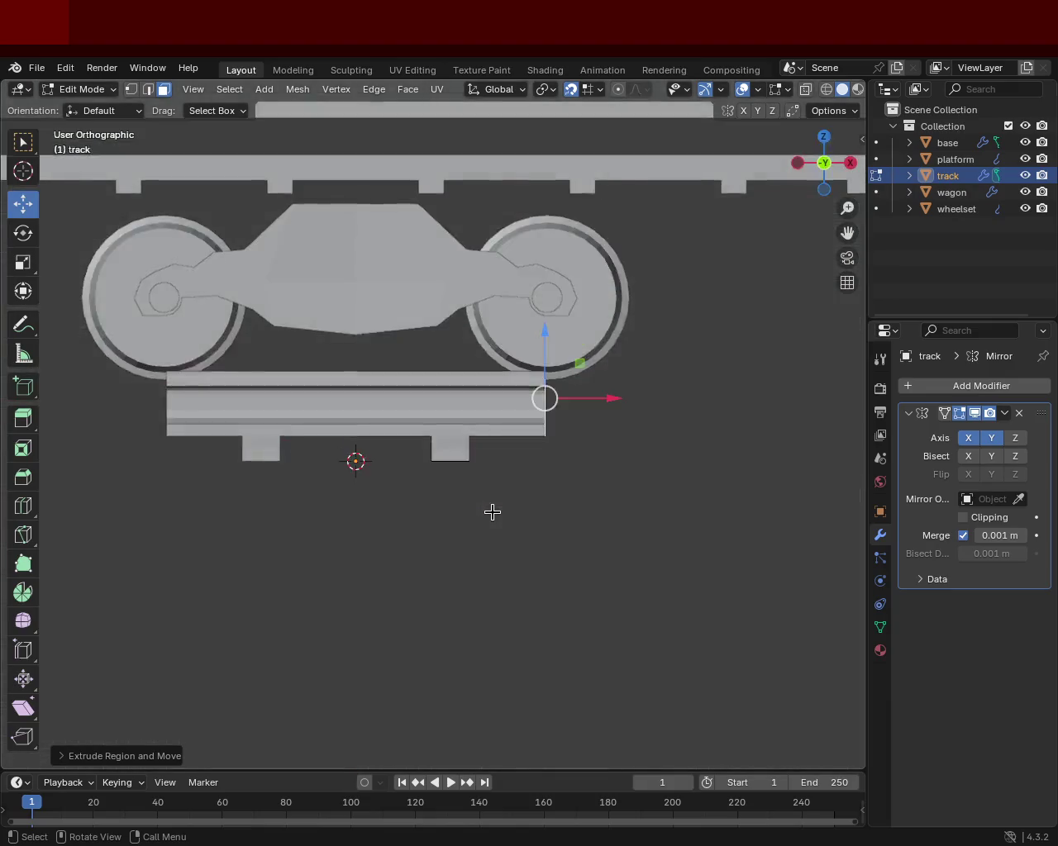
pyautogui.press('KP_2')
pyautogui.press('KP_8')
pyautogui.press('KP_6')
pyautogui.press('KP_6')
pyautogui.press('KP_6')
pyautogui.press('KP_6')
pyautogui.press('KP_4')
pyautogui.press('KP_4')
pyautogui.press('KP_8')
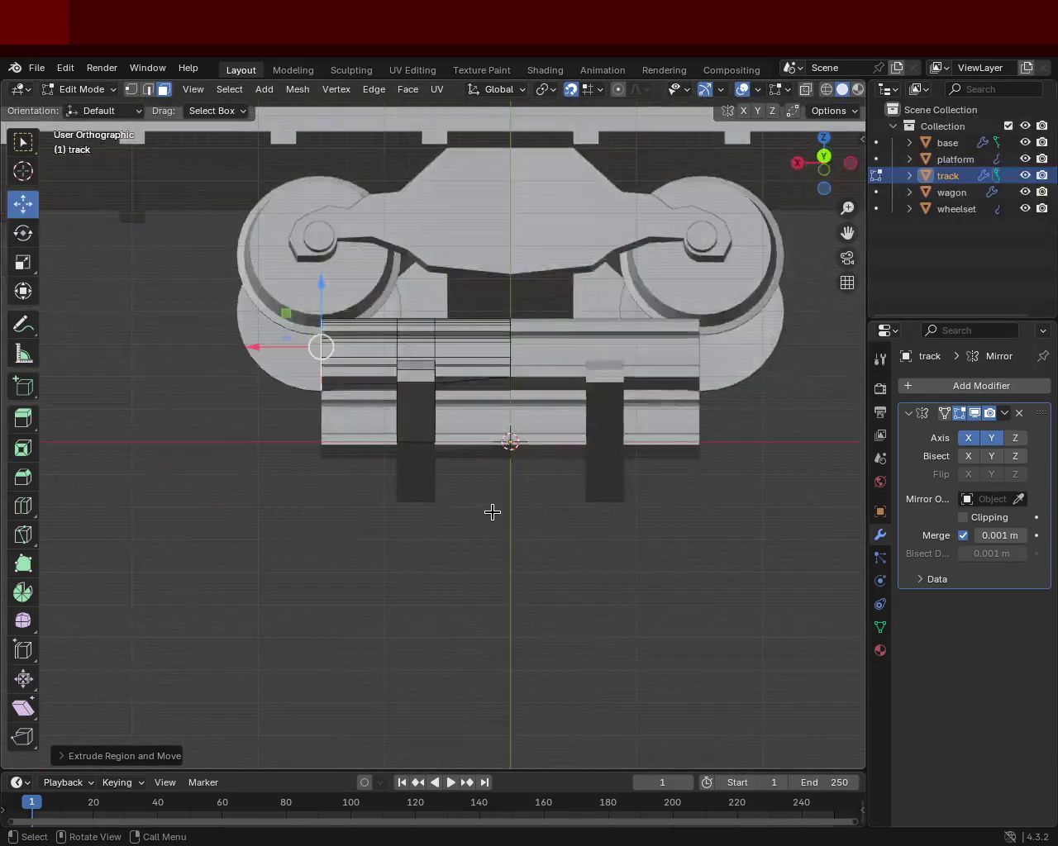
pyautogui.press('KP_8')
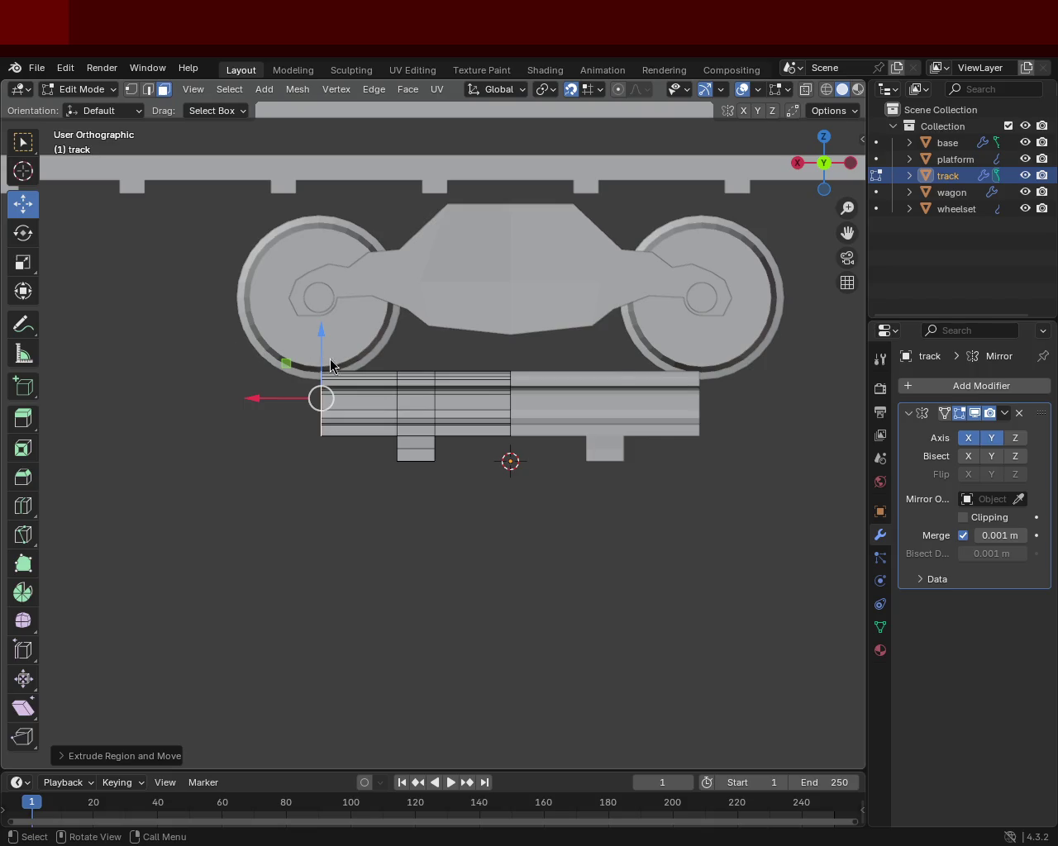
pyautogui.moveTo(571, 515); pyautogui.dragTo(397, 435)
pyautogui.hotkey('ctrl', 's')
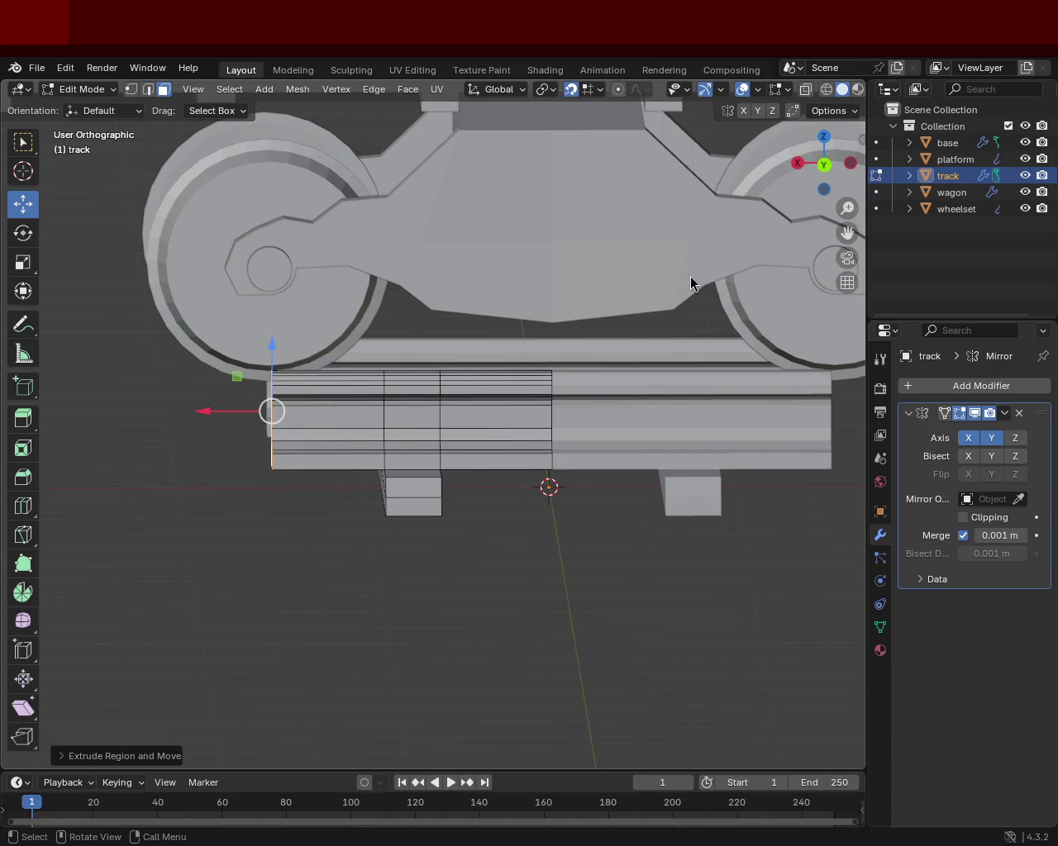
# Step: Move the new rail end along X so the rail extends beyond the tie plate
pyautogui.moveTo(689, 273); pyautogui.dragTo(430, 369)
pyautogui.press('KP_1')
pyautogui.press('KP_3')
pyautogui.press('KP_1')
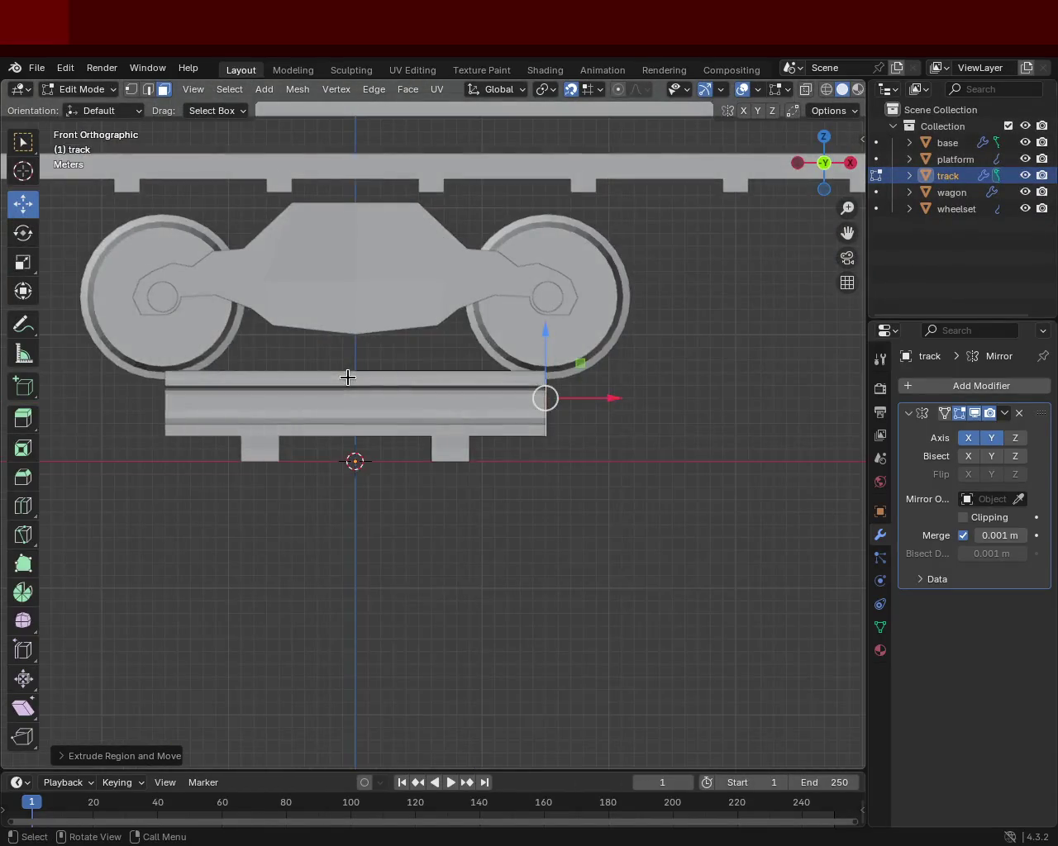
pyautogui.press('ctrl+KP_1')
pyautogui.press('ctrl+KP_3')
pyautogui.press('KP_6')
pyautogui.press('KP_6')
pyautogui.press('KP_6')
pyautogui.press('KP_6')
pyautogui.press('KP_6')
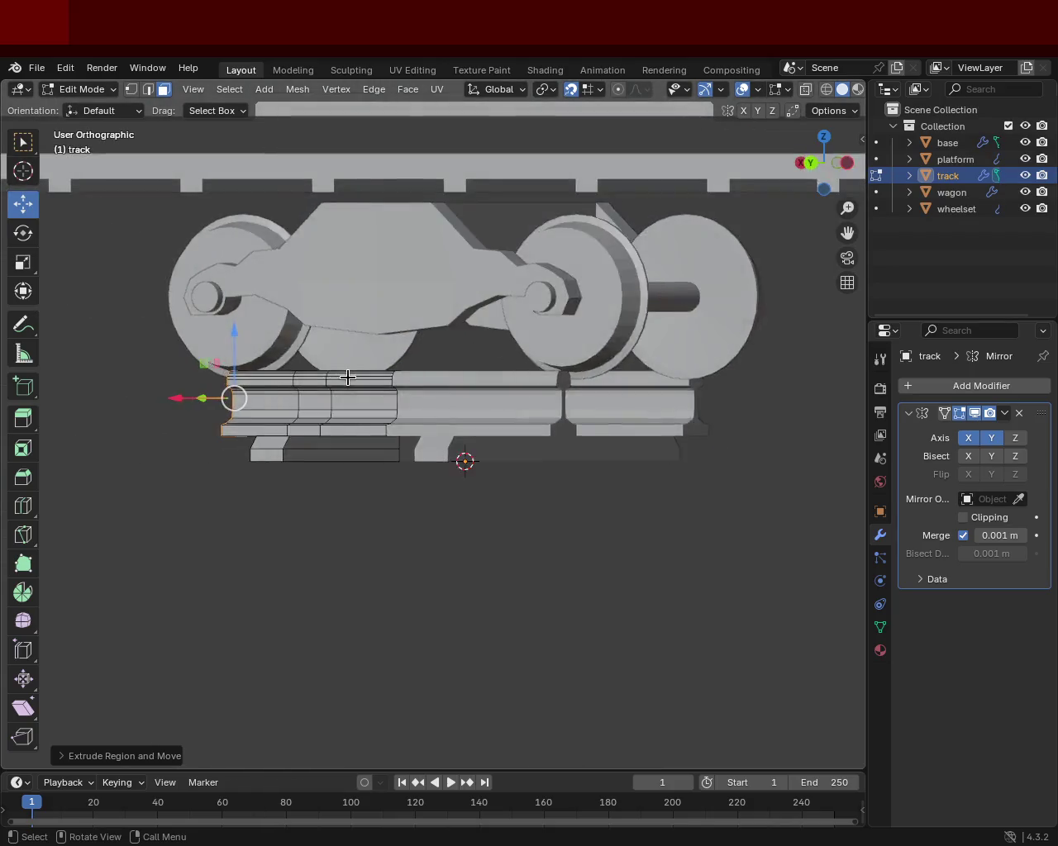
pyautogui.press('KP_6')
pyautogui.press('KP_6')
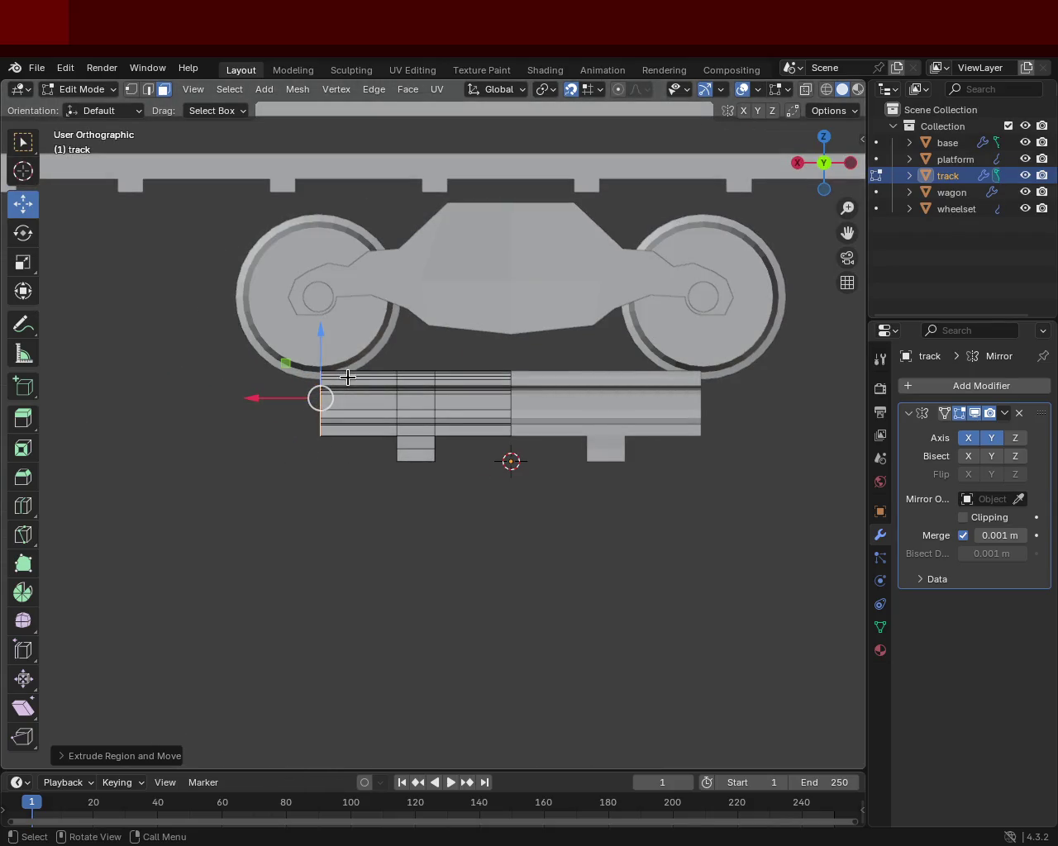
pyautogui.moveTo(454, 537); pyautogui.dragTo(444, 449)
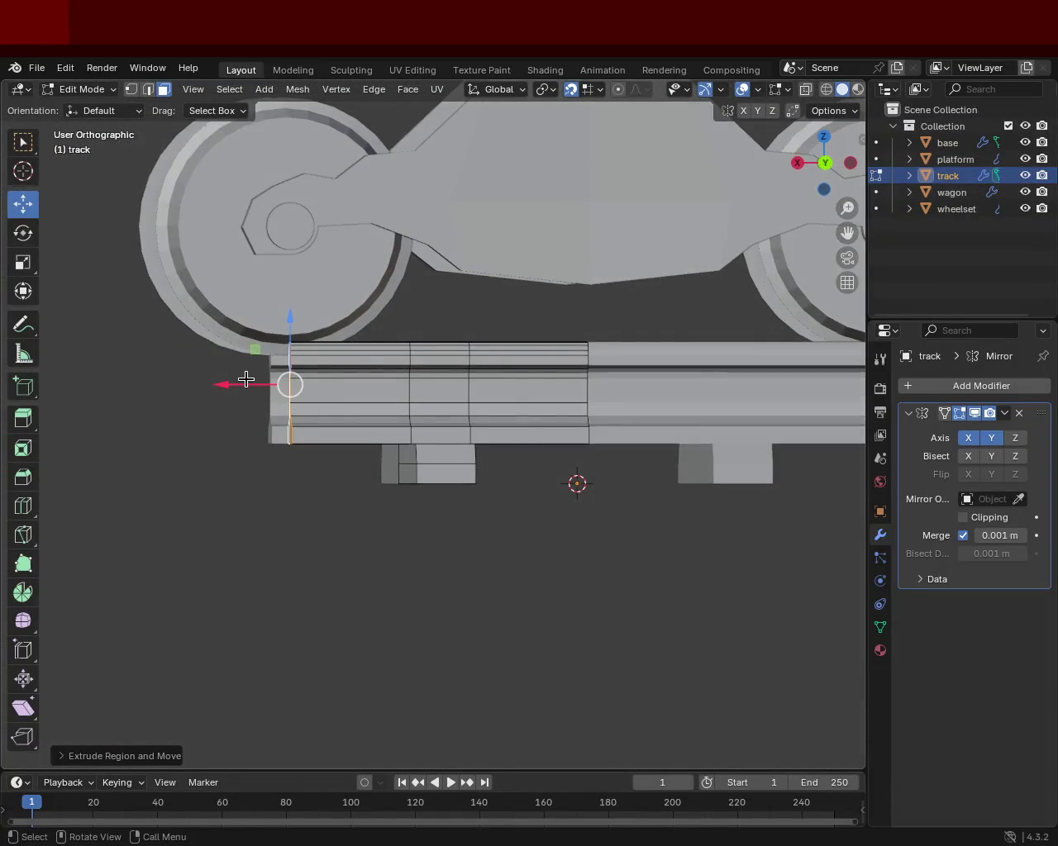
pyautogui.press('g')
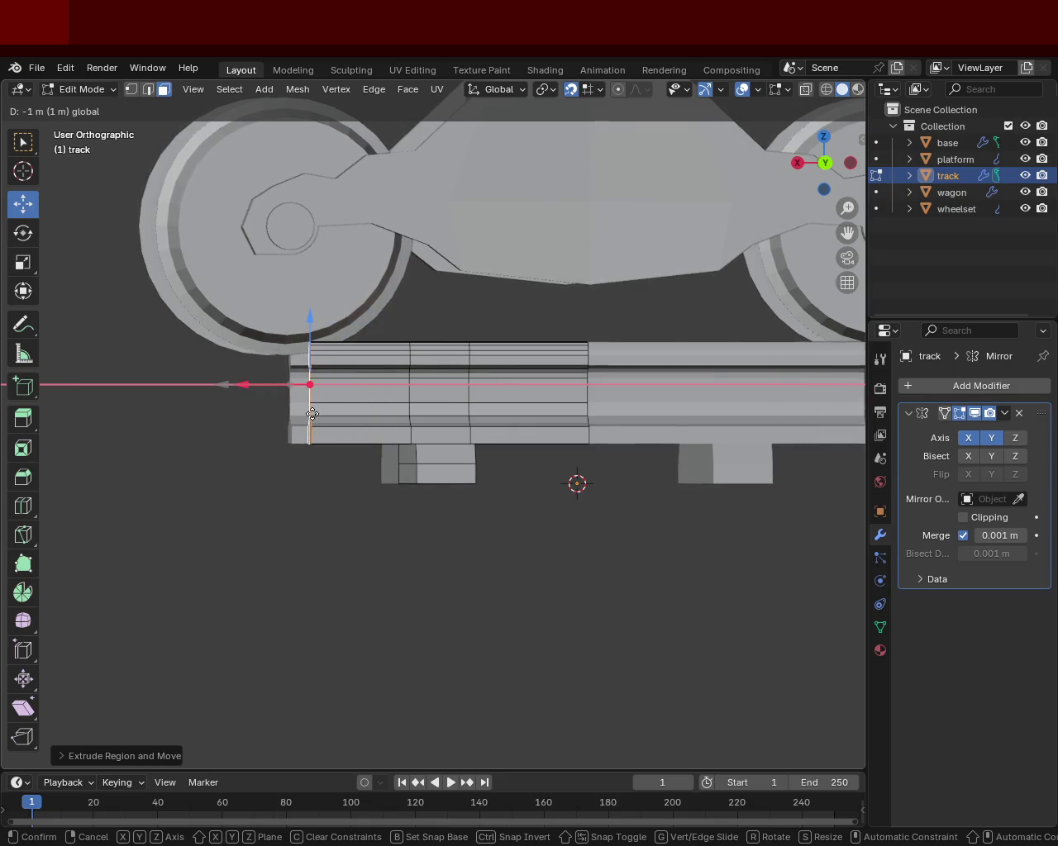
pyautogui.click(321, 411)
pyautogui.press('KP_1')
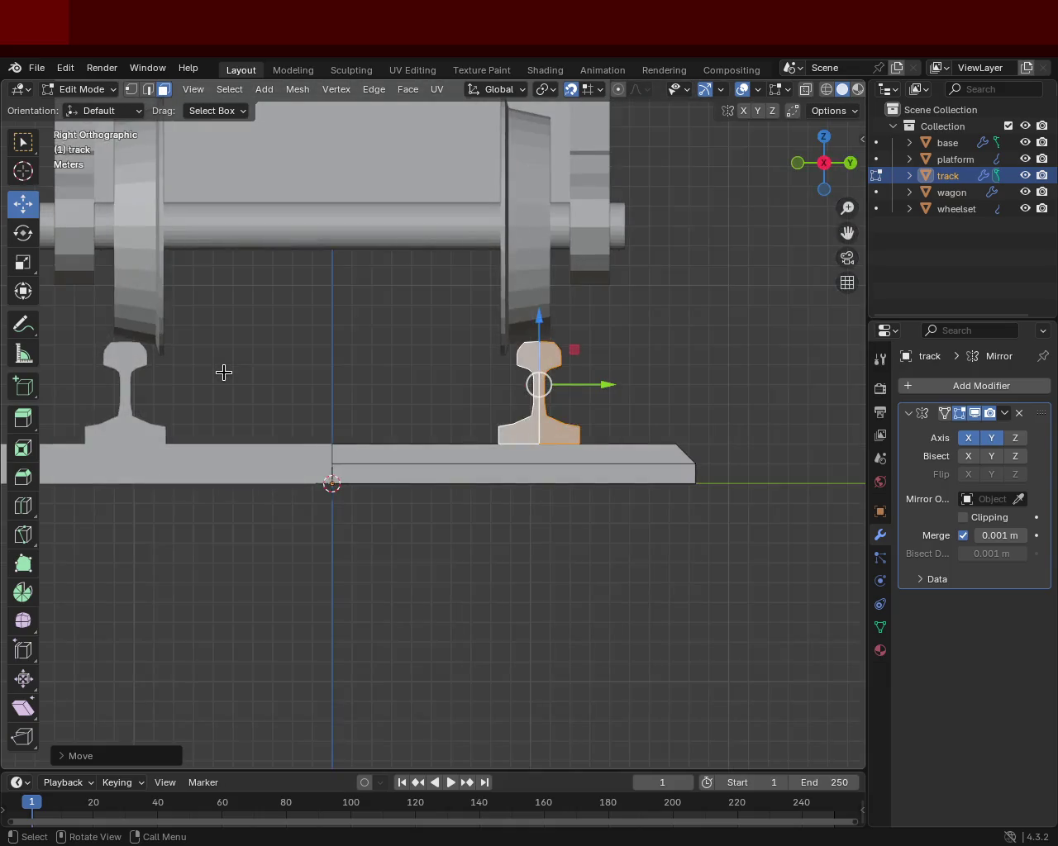
# Step: Save train.blend, then zoom out and orbit to see the whole wagon above the track
pyautogui.moveTo(223, 373); pyautogui.dragTo(224, 373)
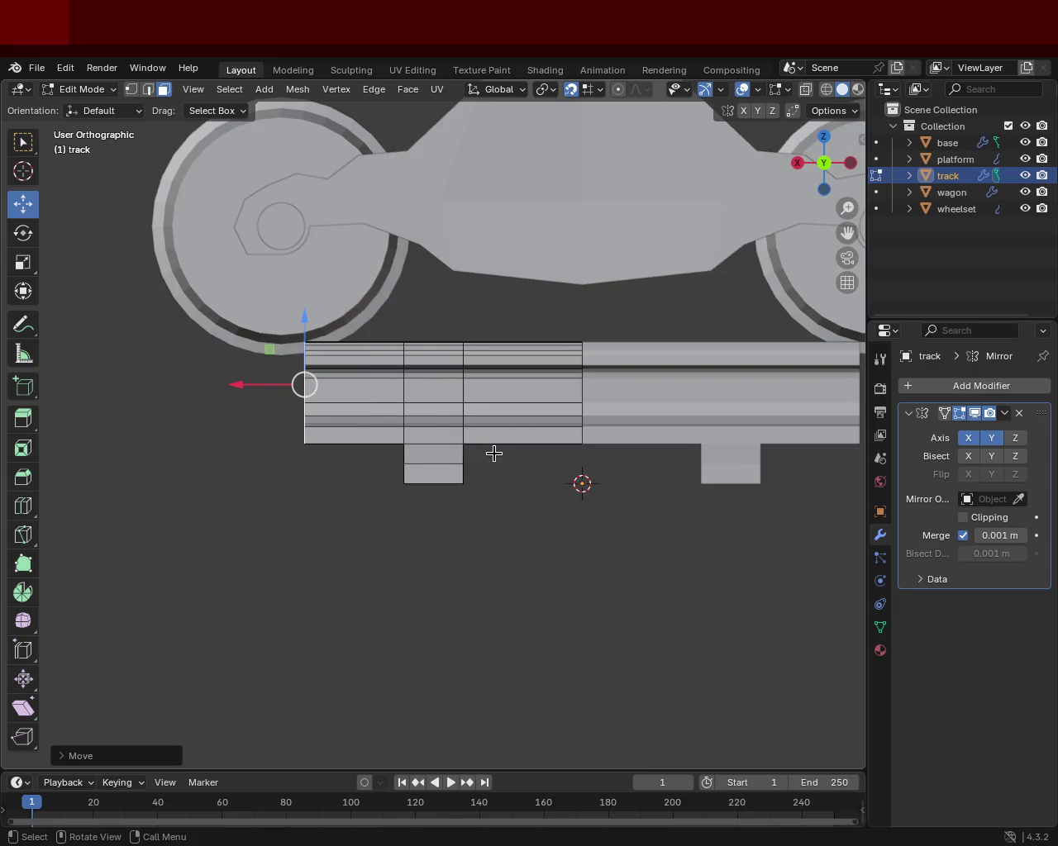
pyautogui.hotkey('ctrl', 's')
pyautogui.moveTo(474, 267); pyautogui.dragTo(148, 407)
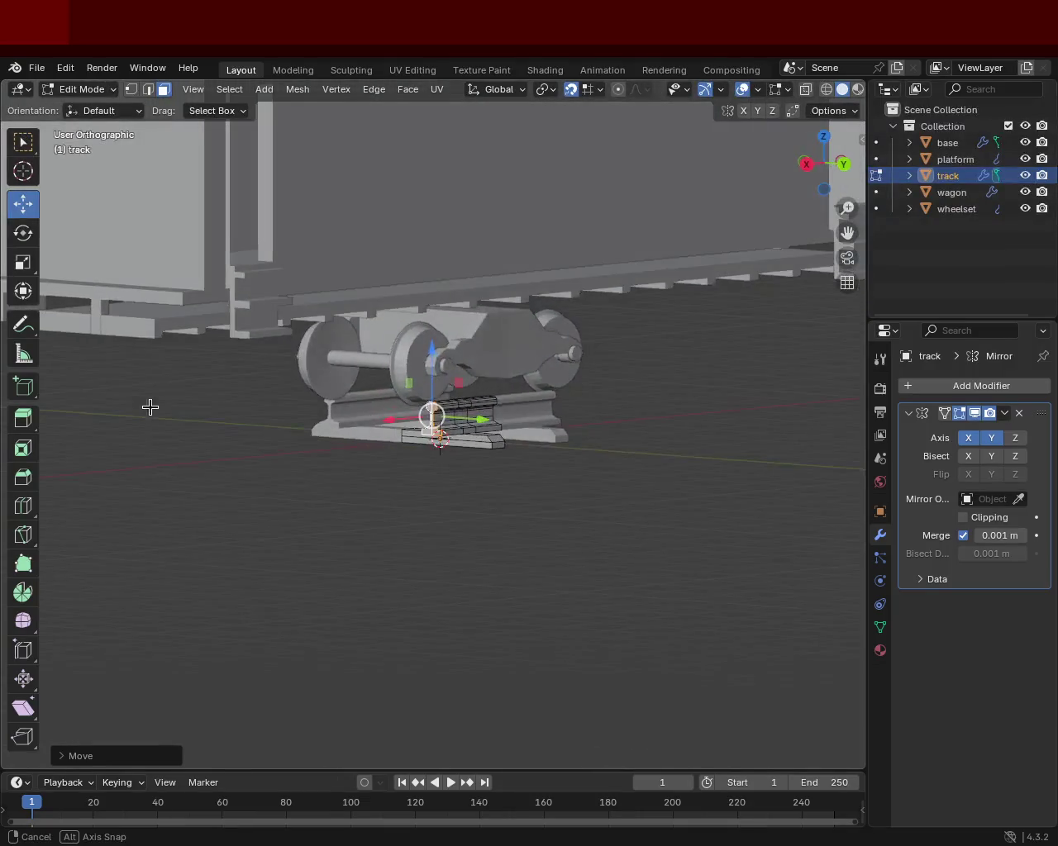
pyautogui.scroll(-3)
pyautogui.moveTo(472, 441); pyautogui.dragTo(489, 446)
pyautogui.scroll(3)
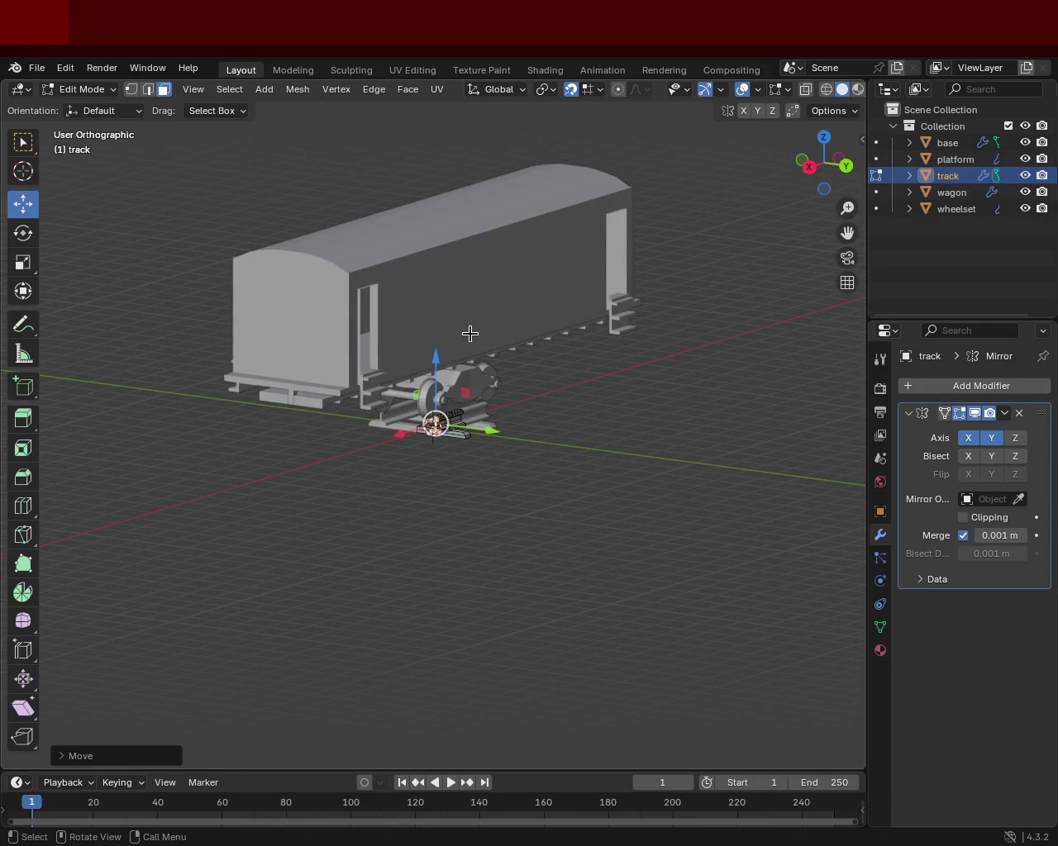
pyautogui.press('KP_5')
pyautogui.moveTo(491, 401); pyautogui.dragTo(299, 318)
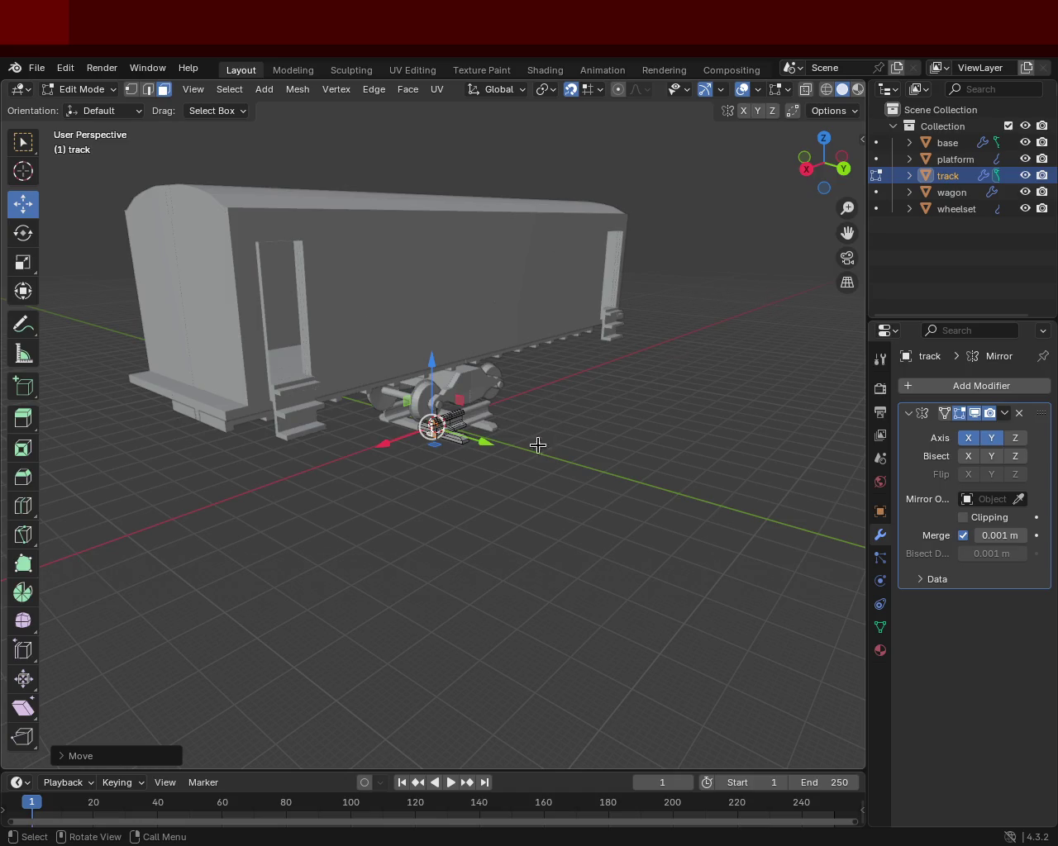
pyautogui.scroll(3)
pyautogui.moveTo(510, 500); pyautogui.dragTo(322, 443)
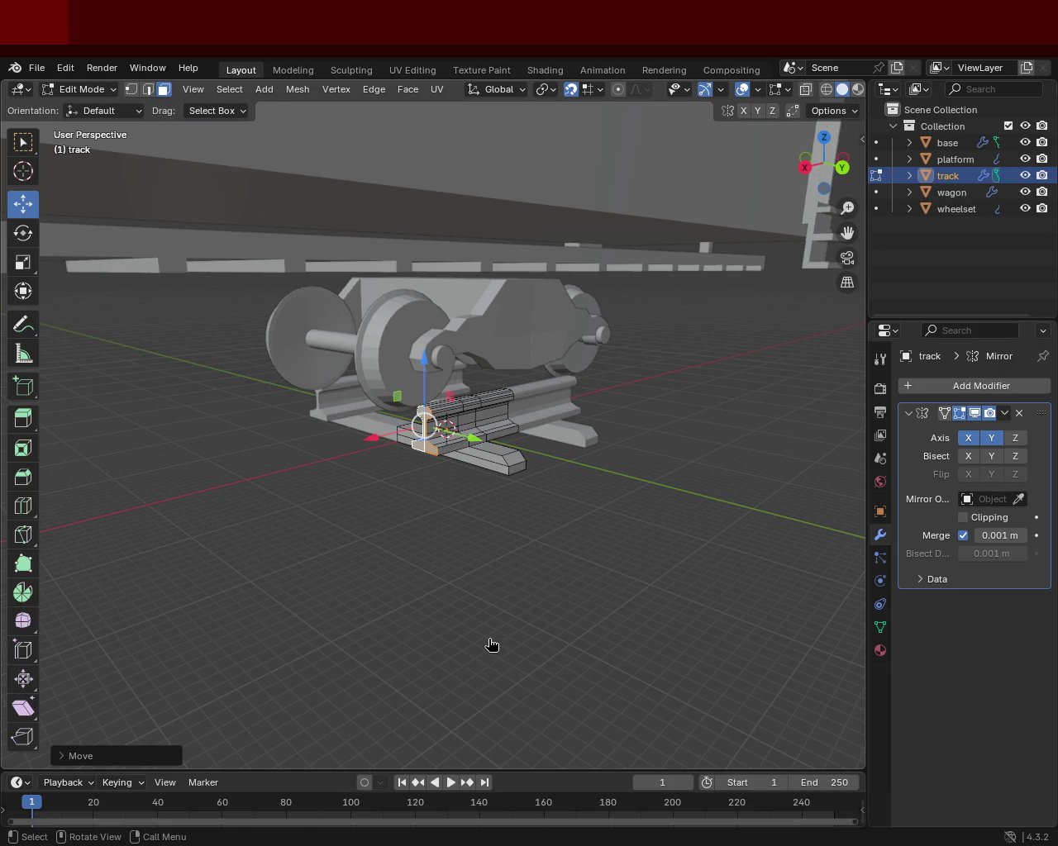
pyautogui.moveTo(668, 258); pyautogui.dragTo(421, 419)
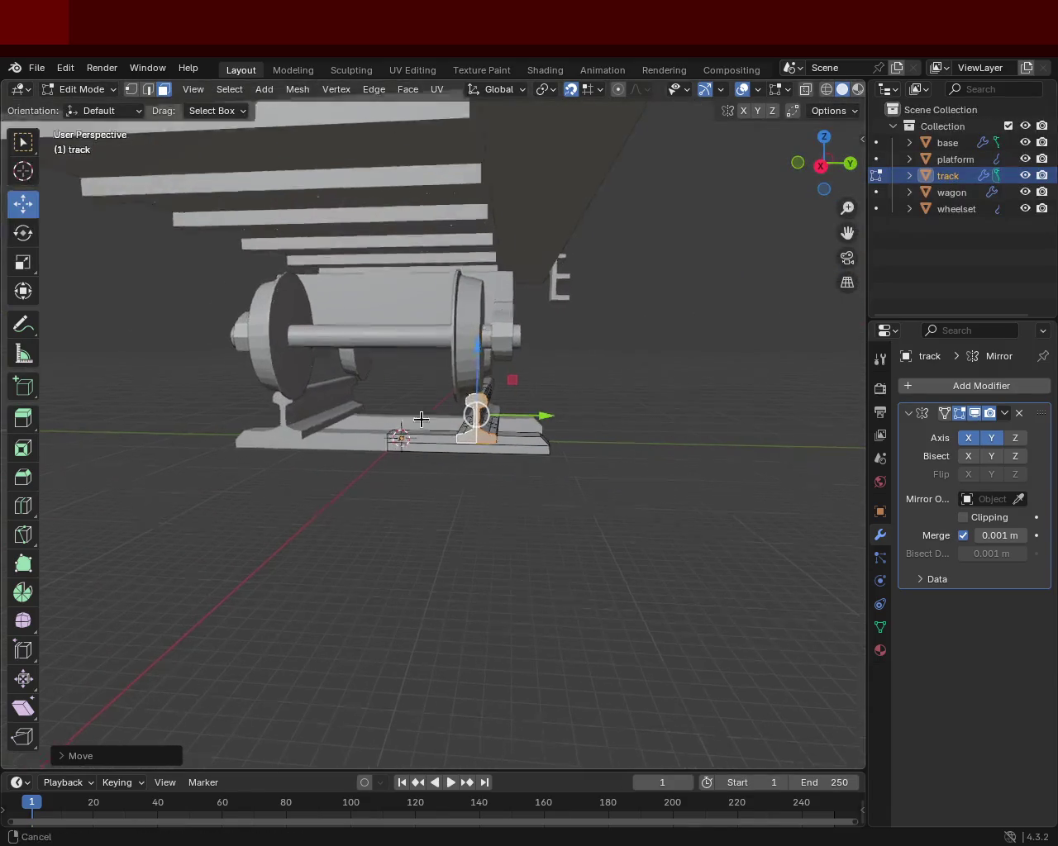
# Step: In vertex select mode, subdivide the inner tie plate's top edge
pyautogui.scroll(3)
pyautogui.scroll(3)
pyautogui.scroll(3)
pyautogui.scroll(3)
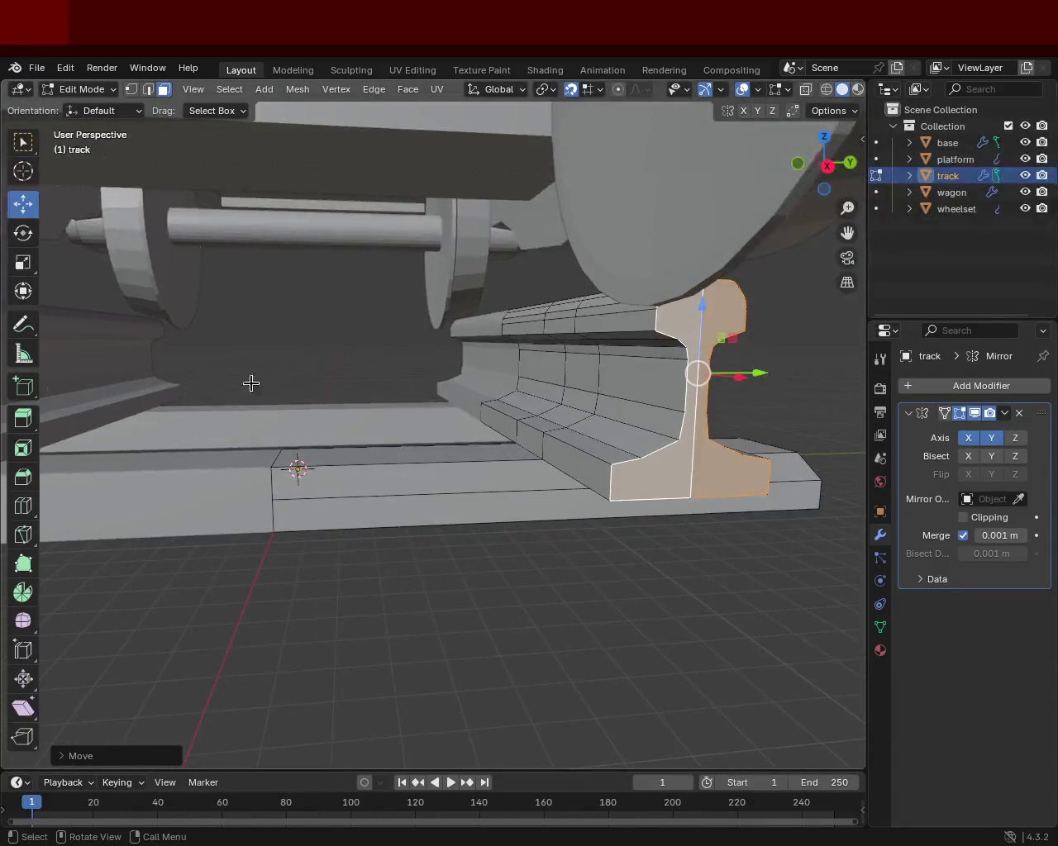
pyautogui.click(132, 91)
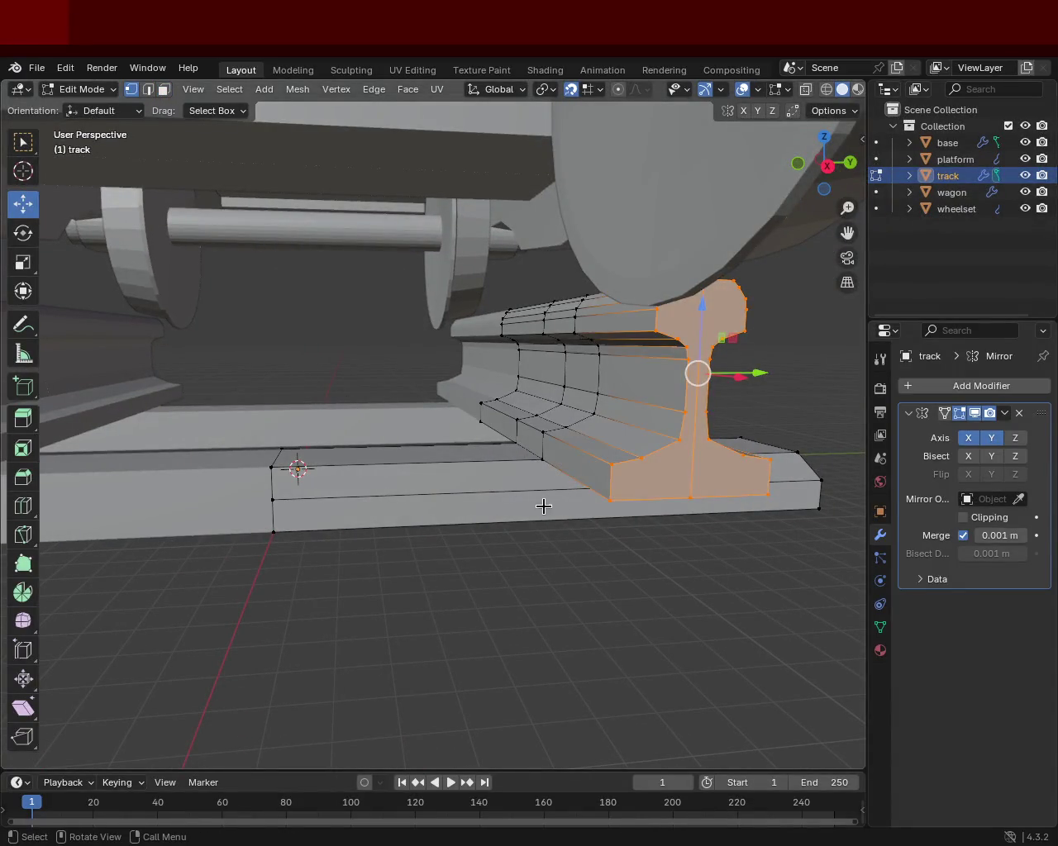
pyautogui.click(542, 456)
pyautogui.click(272, 467)
pyautogui.rightClick(290, 466)
pyautogui.click(290, 465)
pyautogui.click(281, 449)
# Step: Subdivide the front top edge and select the front and back top edges with a corner vertex
pyautogui.click(521, 444)
pyautogui.rightClick(438, 405)
pyautogui.click(439, 405)
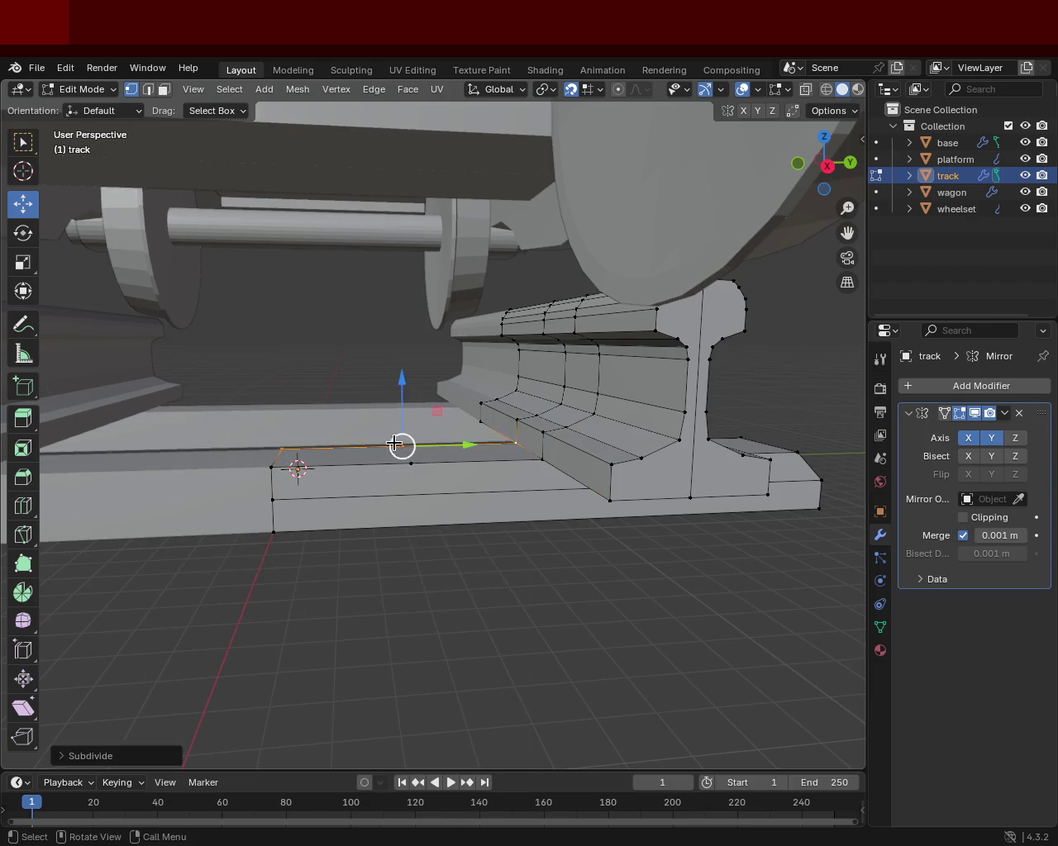
pyautogui.click(418, 471)
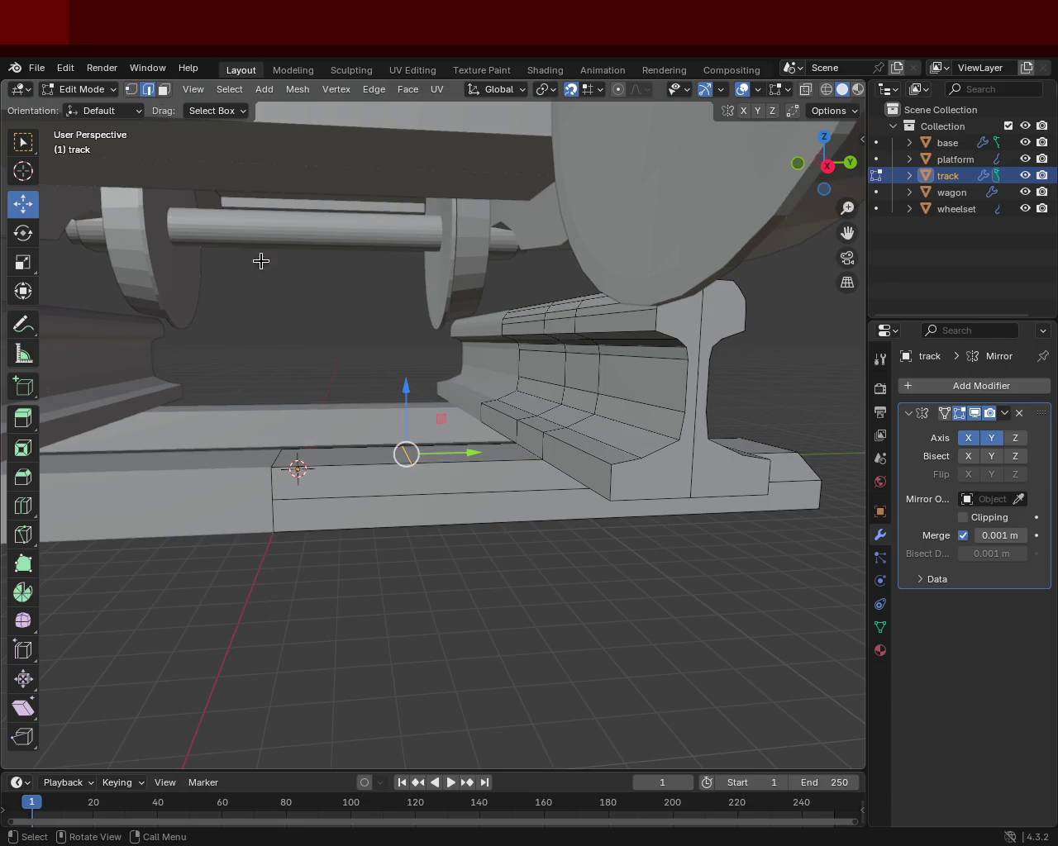
pyautogui.click(288, 465)
# Step: Lower the selected edges and slide a point along Y so the plate's top slopes
pyautogui.moveTo(343, 388); pyautogui.dragTo(334, 474)
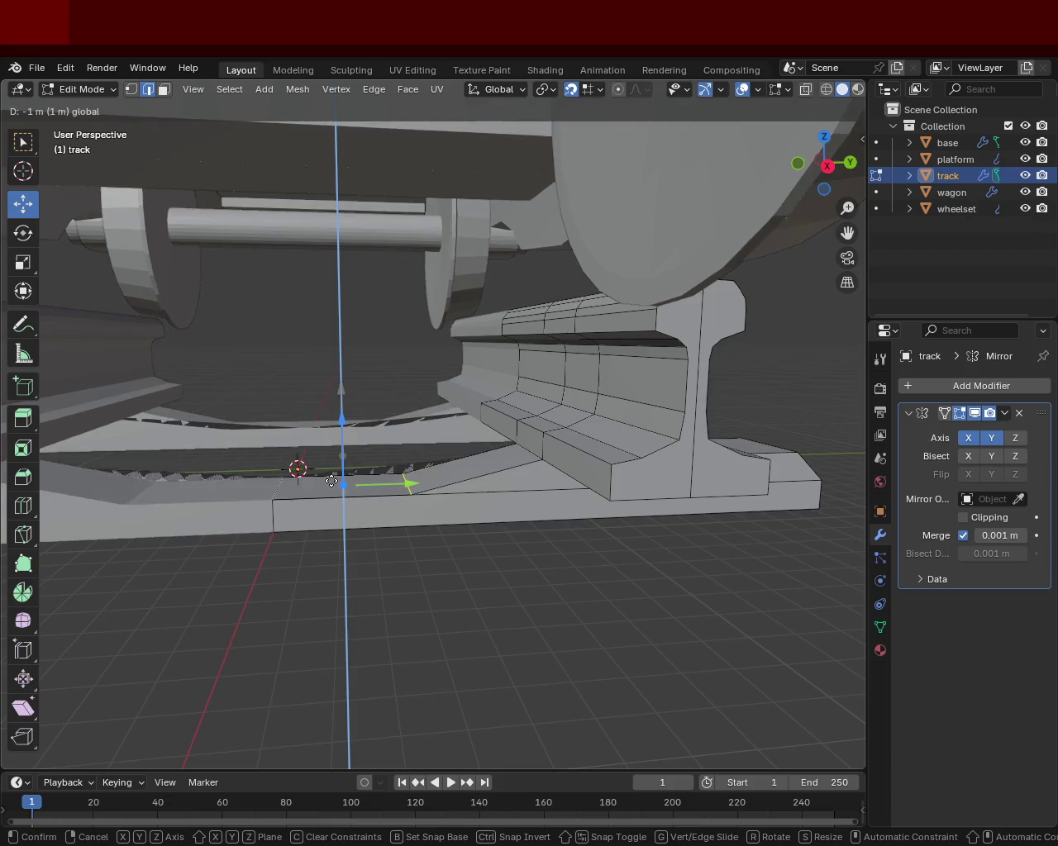
pyautogui.moveTo(333, 472); pyautogui.dragTo(330, 478)
pyautogui.click(403, 476)
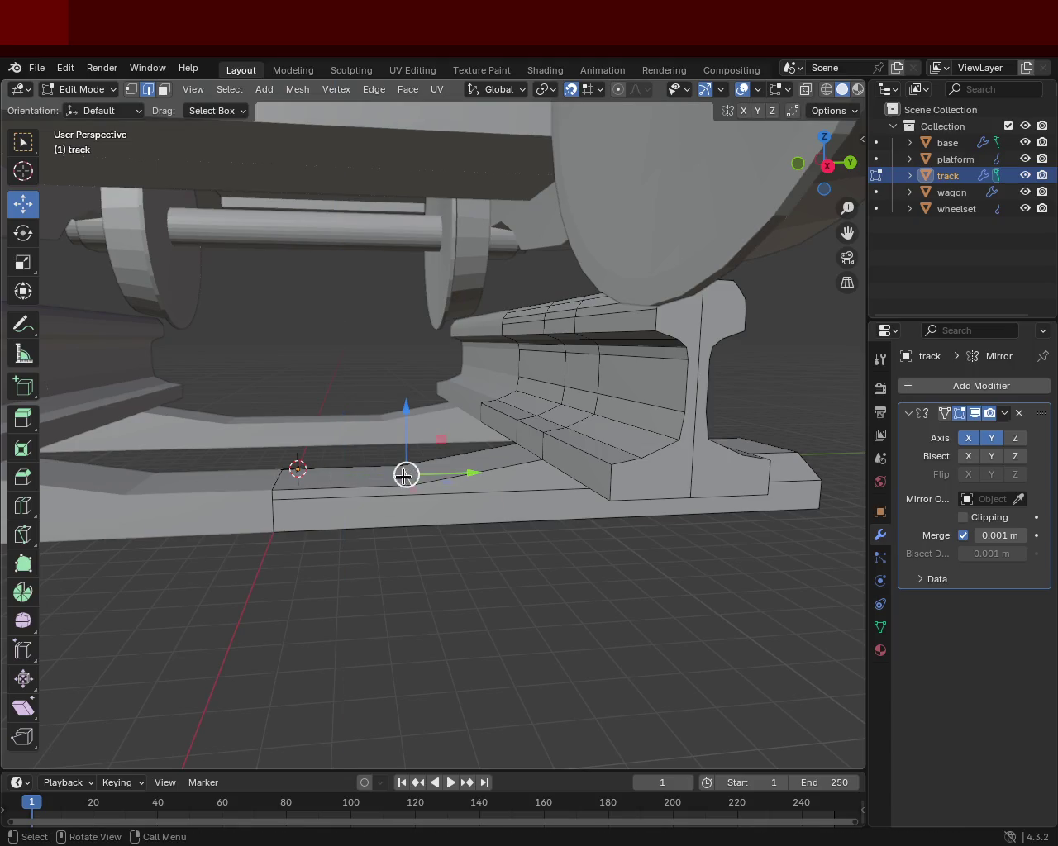
pyautogui.moveTo(450, 472); pyautogui.dragTo(449, 480)
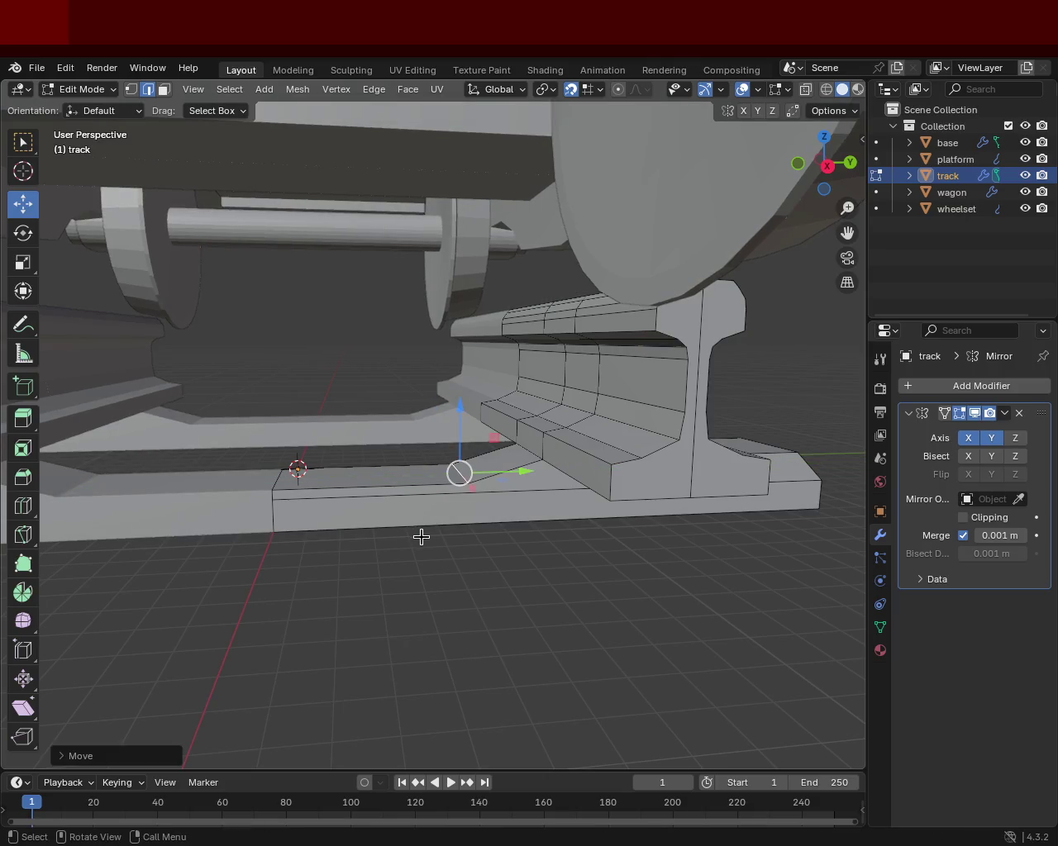
pyautogui.click(422, 535)
pyautogui.moveTo(487, 533); pyautogui.dragTo(401, 408)
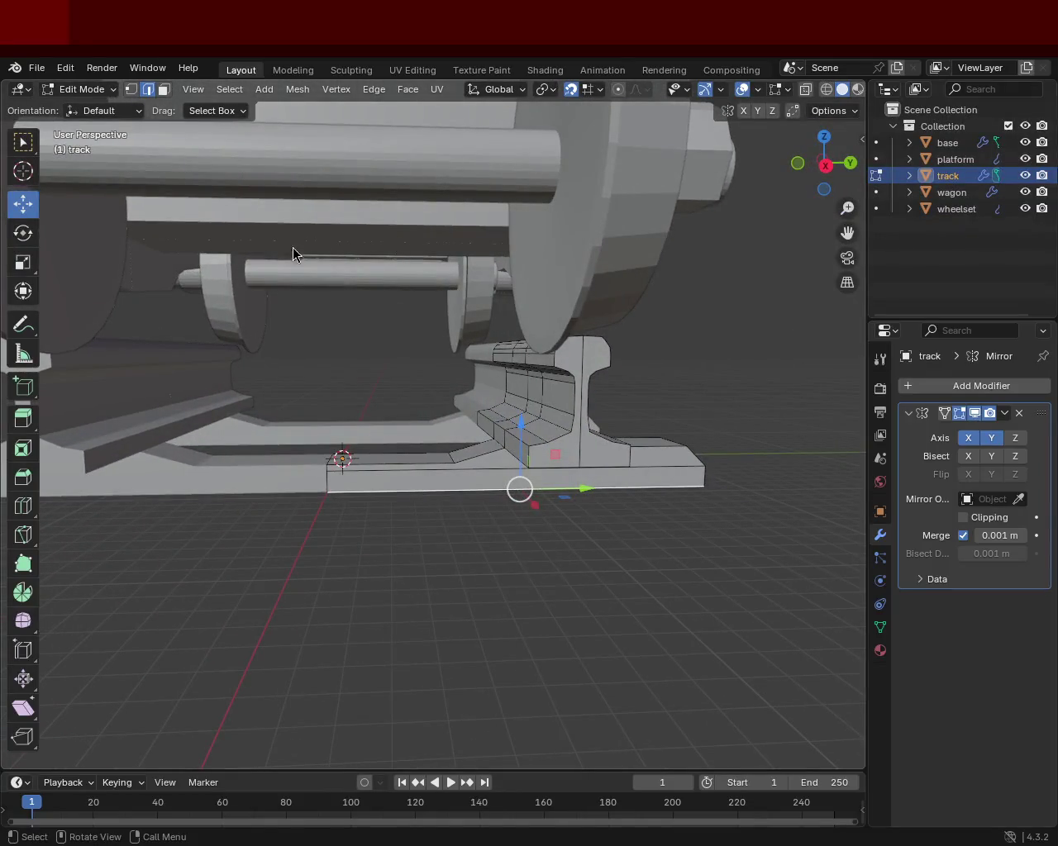
pyautogui.moveTo(511, 580); pyautogui.dragTo(509, 551)
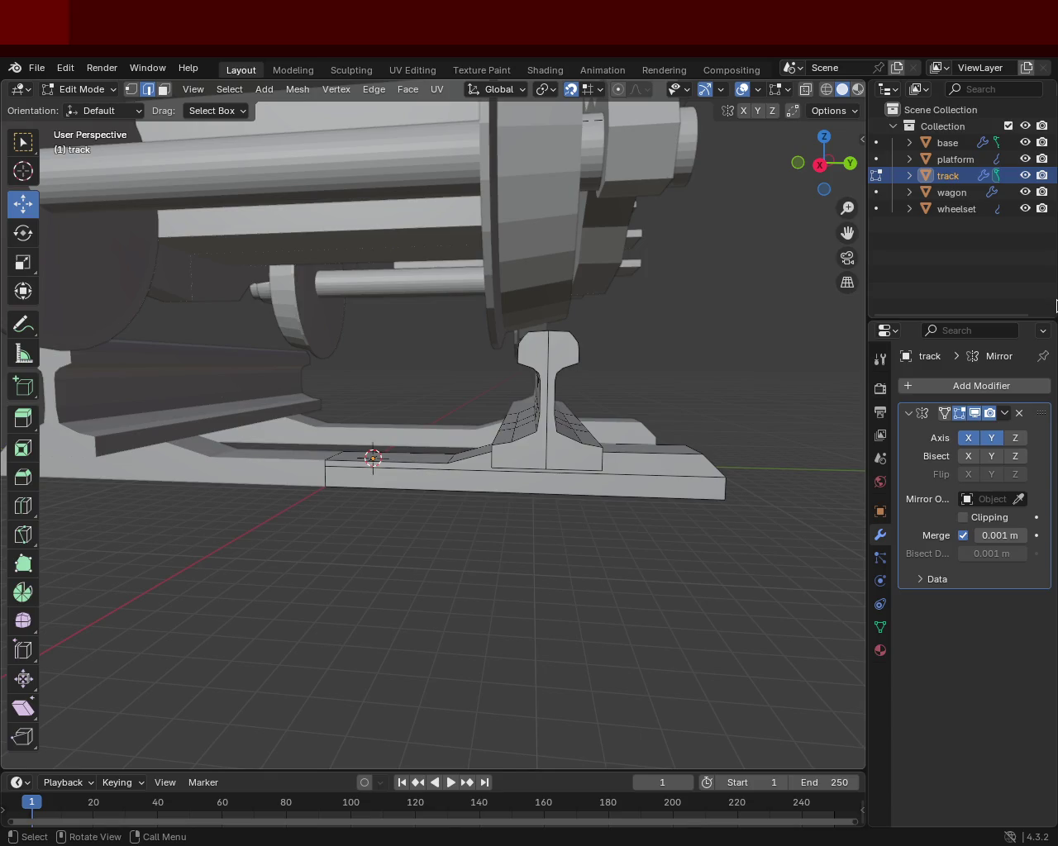
# Step: Orbit and zoom in close on the rail profile
pyautogui.moveTo(712, 452); pyautogui.dragTo(449, 480)
pyautogui.scroll(3)
pyautogui.scroll(3)
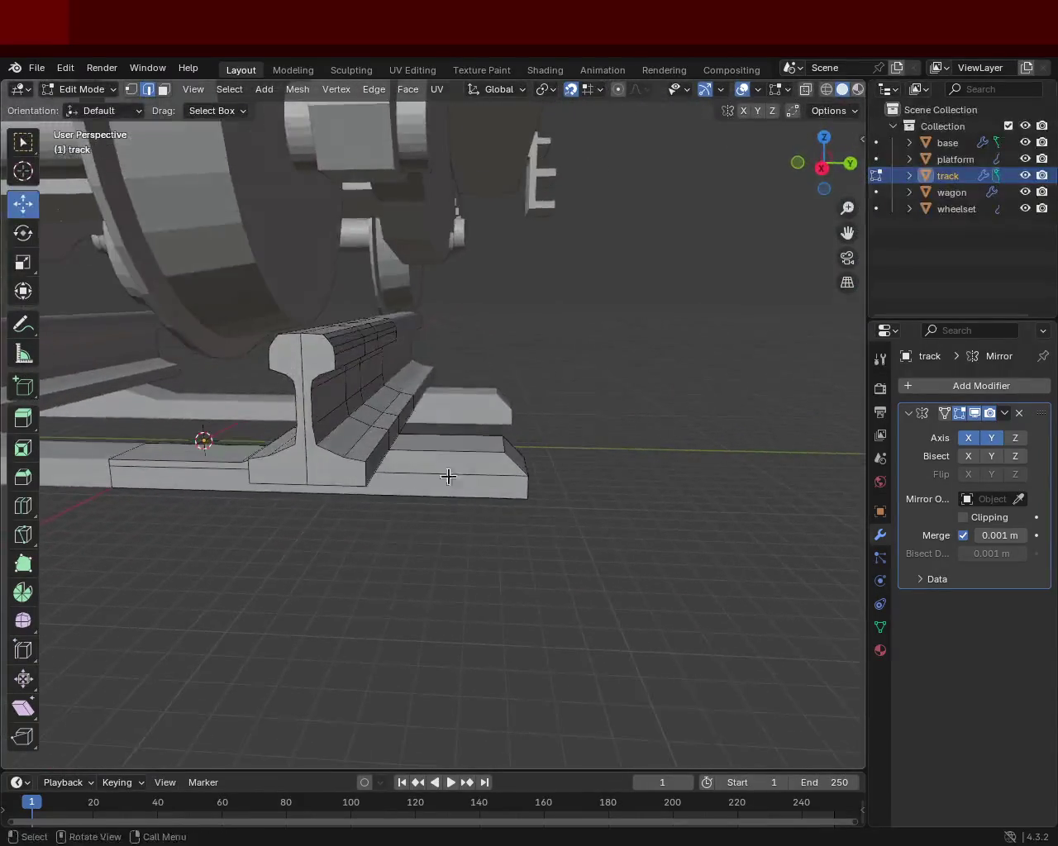
pyautogui.scroll(3)
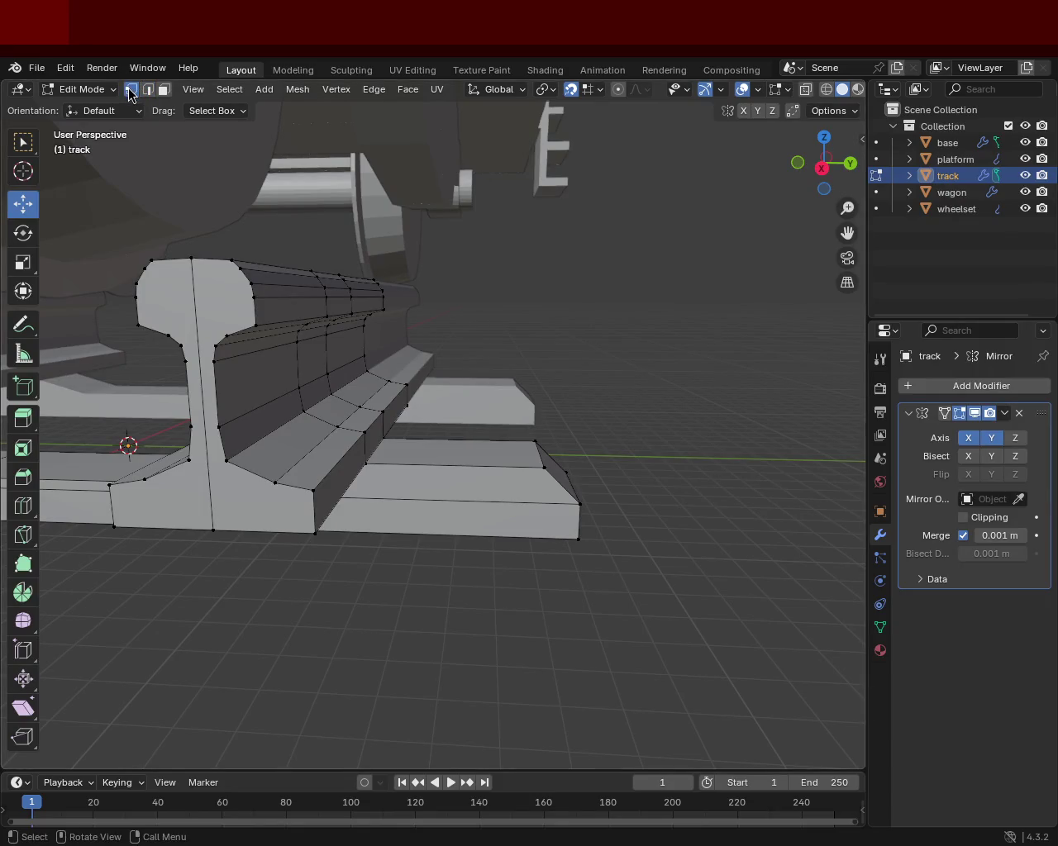
# Step: Subdivide the outer plate's top edge and lower the top edges along Z
pyautogui.click(515, 466)
pyautogui.rightClick(515, 465)
pyautogui.click(521, 471)
pyautogui.click(409, 440)
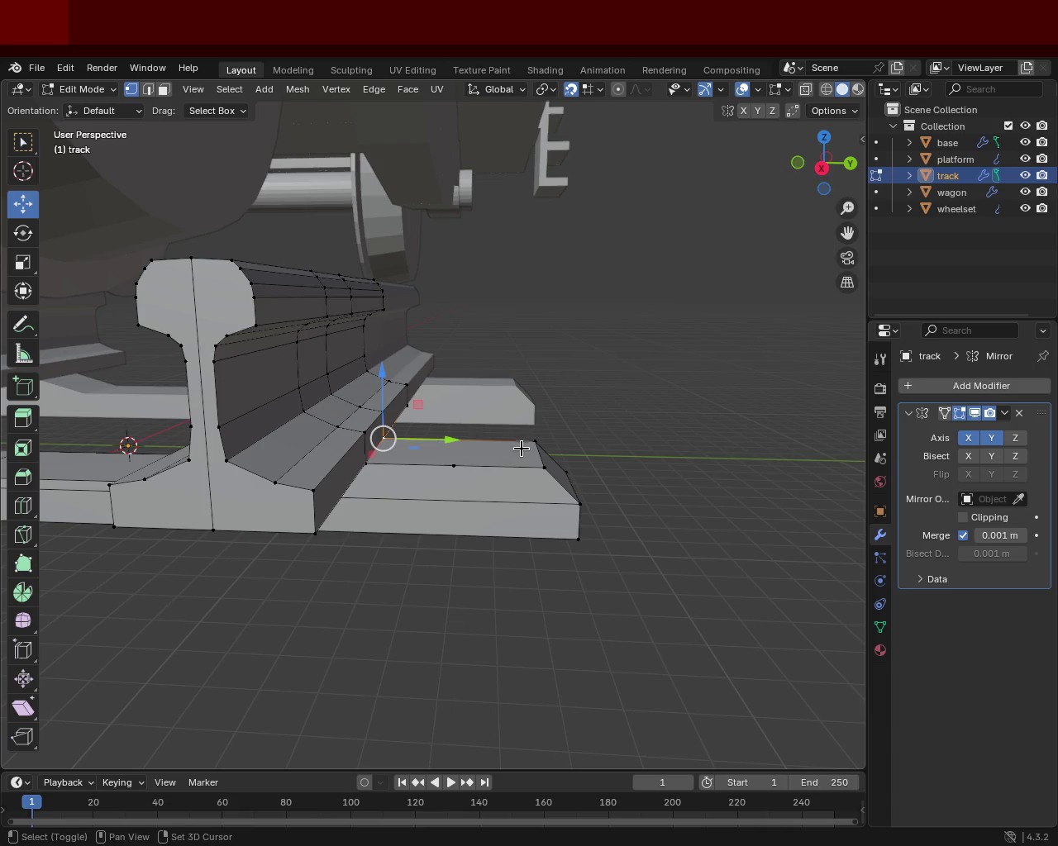
pyautogui.click(457, 474)
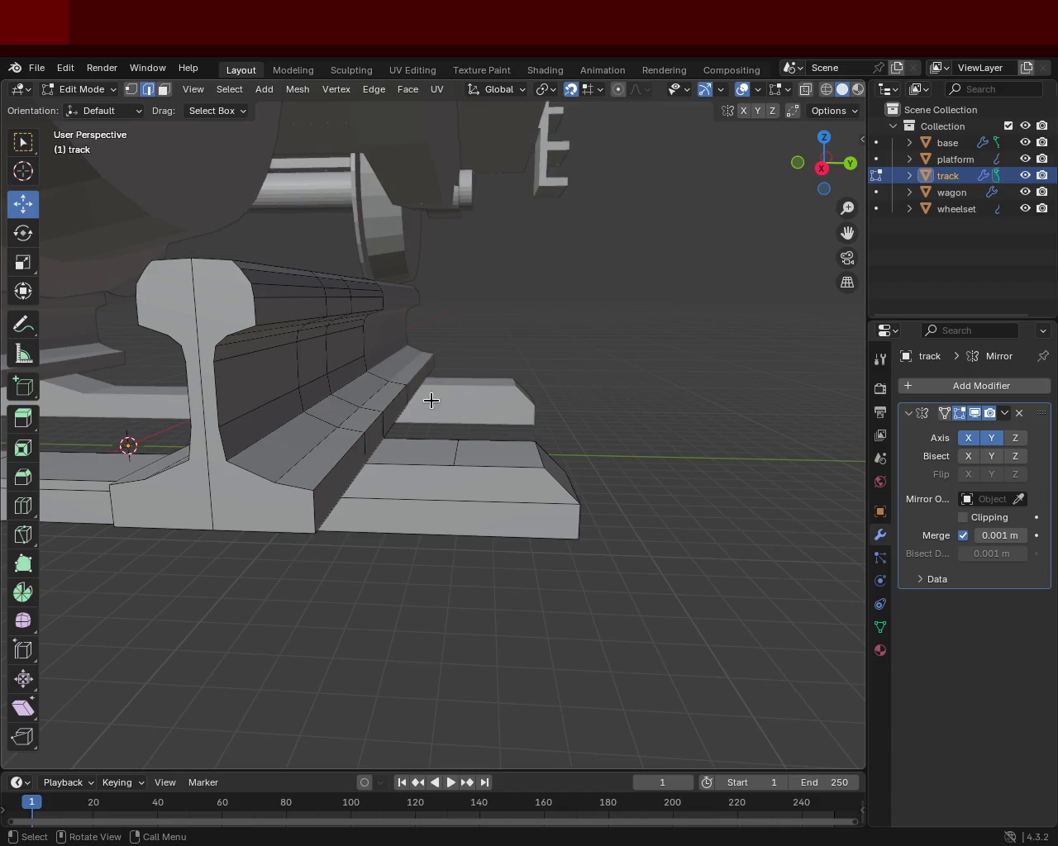
pyautogui.press('g')
pyautogui.press('z')
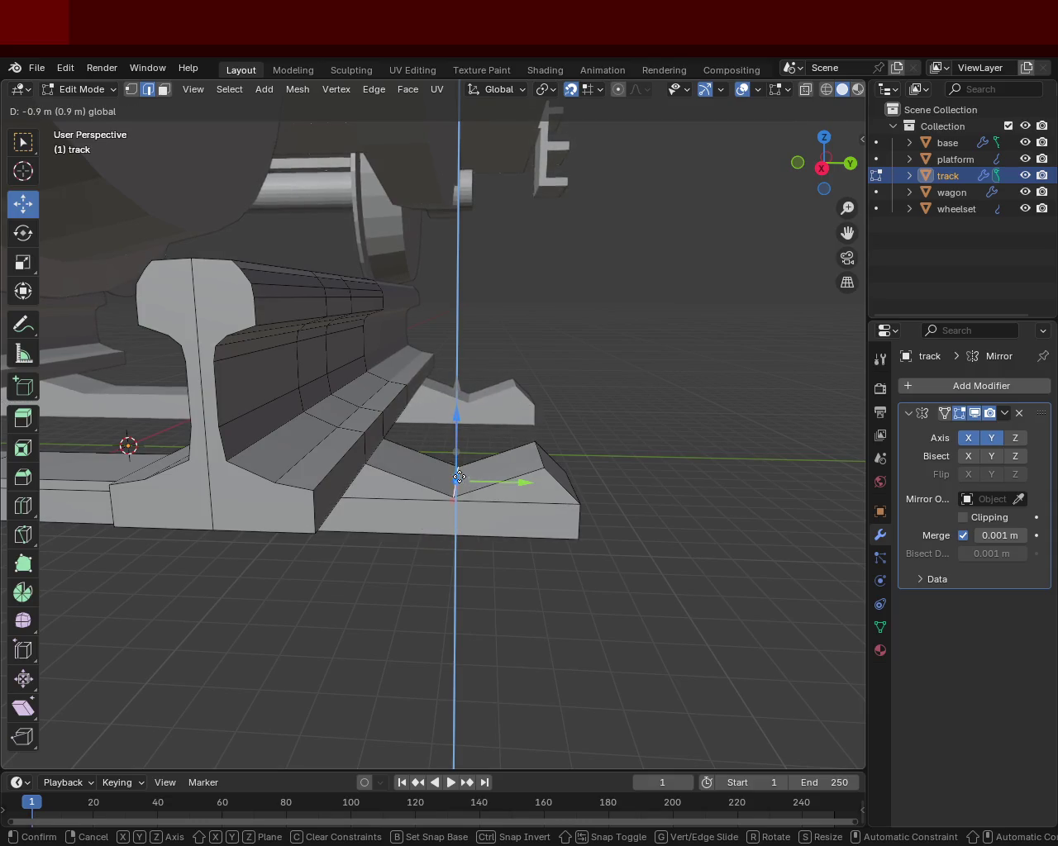
pyautogui.click(456, 473)
# Step: Lower a plate-top vertex and slide it along Y toward the plate's end
pyautogui.click(543, 456)
pyautogui.moveTo(537, 408); pyautogui.dragTo(538, 470)
pyautogui.click(538, 472)
pyautogui.moveTo(608, 474); pyautogui.dragTo(567, 487)
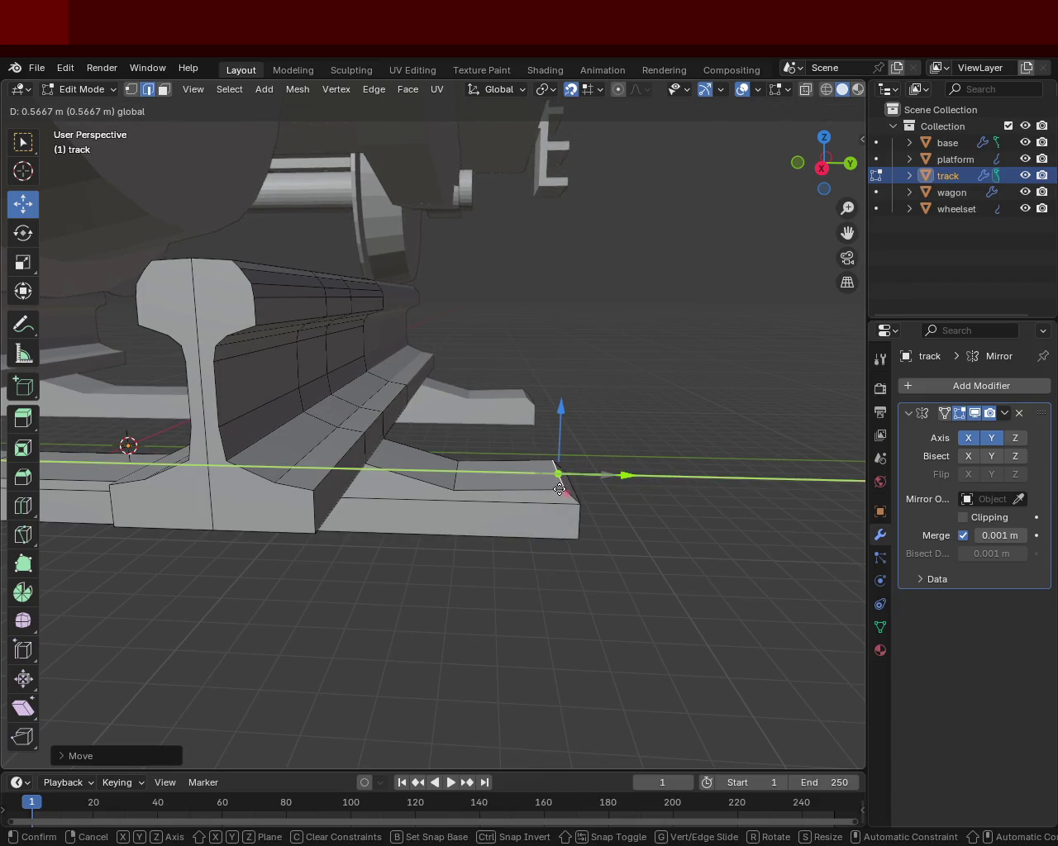
pyautogui.click(560, 489)
pyautogui.moveTo(571, 506); pyautogui.dragTo(511, 474)
pyautogui.moveTo(512, 465); pyautogui.dragTo(461, 463)
pyautogui.moveTo(460, 463); pyautogui.dragTo(399, 474)
pyautogui.moveTo(484, 557); pyautogui.dragTo(442, 517)
# Step: Move the outer plate's slope edge along Y and then along Z
pyautogui.click(442, 518)
pyautogui.press('g')
pyautogui.press('y')
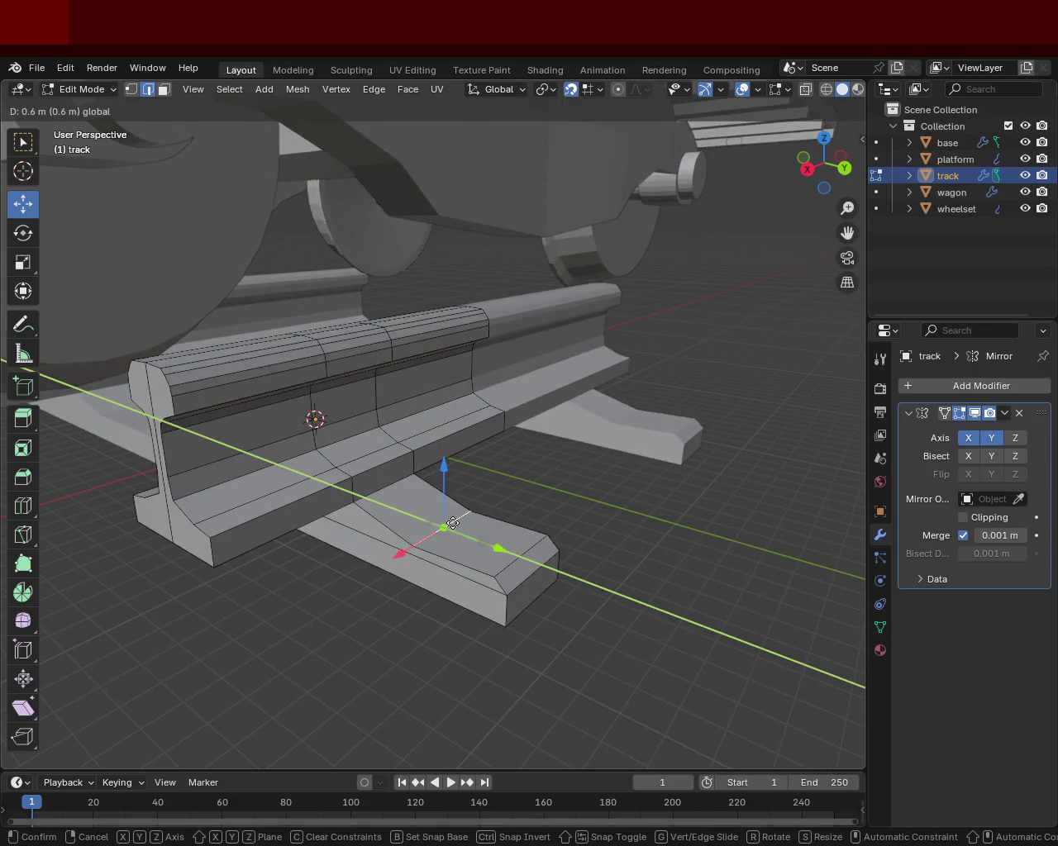
pyautogui.click(453, 523)
pyautogui.press('g')
pyautogui.press('z')
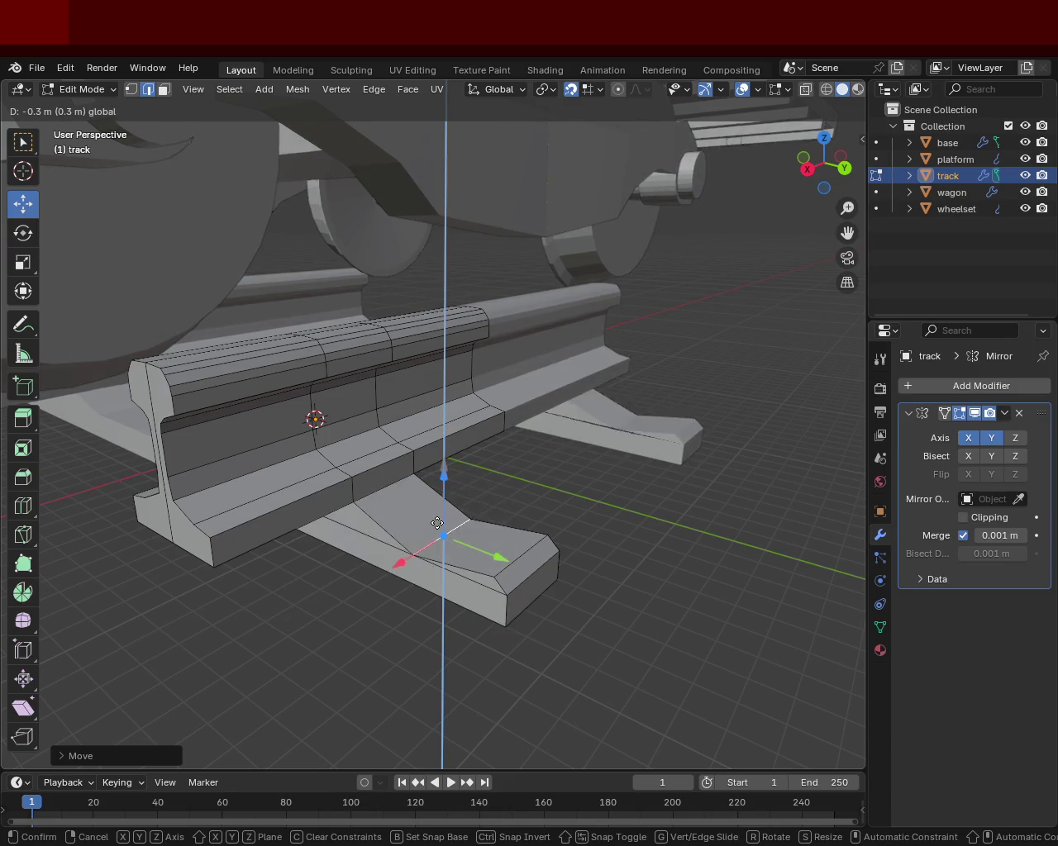
pyautogui.click(436, 524)
pyautogui.moveTo(435, 524); pyautogui.dragTo(449, 482)
# Step: Raise an inner plate vertex along Z and shift it along Y
pyautogui.click(472, 465)
pyautogui.click(446, 491)
pyautogui.press('g')
pyautogui.press('z')
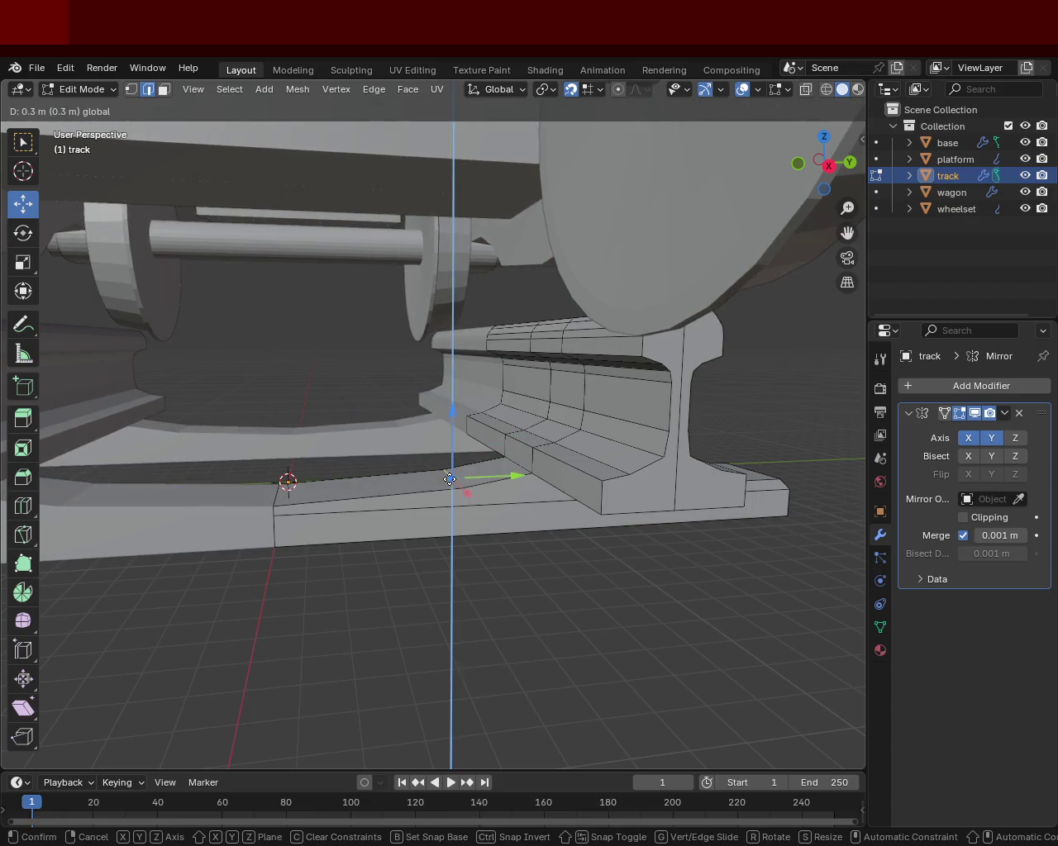
pyautogui.click(450, 479)
pyautogui.press('g')
pyautogui.press('y')
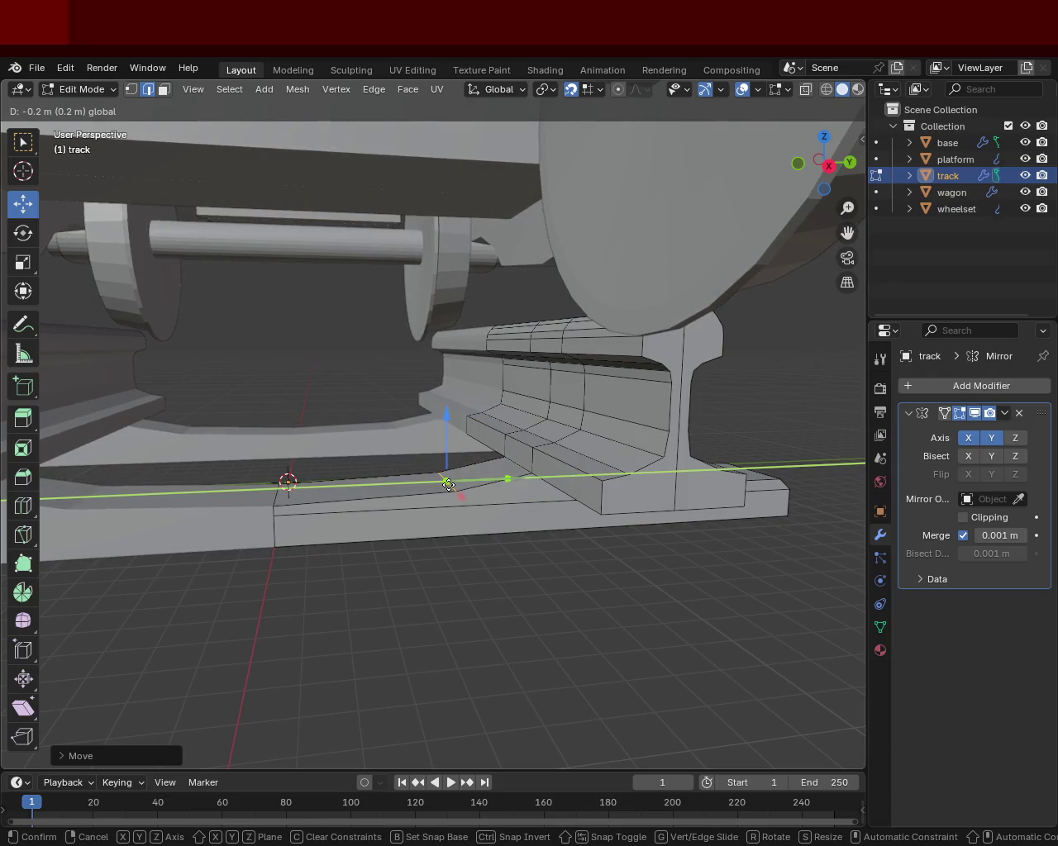
pyautogui.click(448, 485)
# Step: Raise the plate's outer end edge slightly and save train.blend
pyautogui.click(278, 481)
pyautogui.click(272, 459)
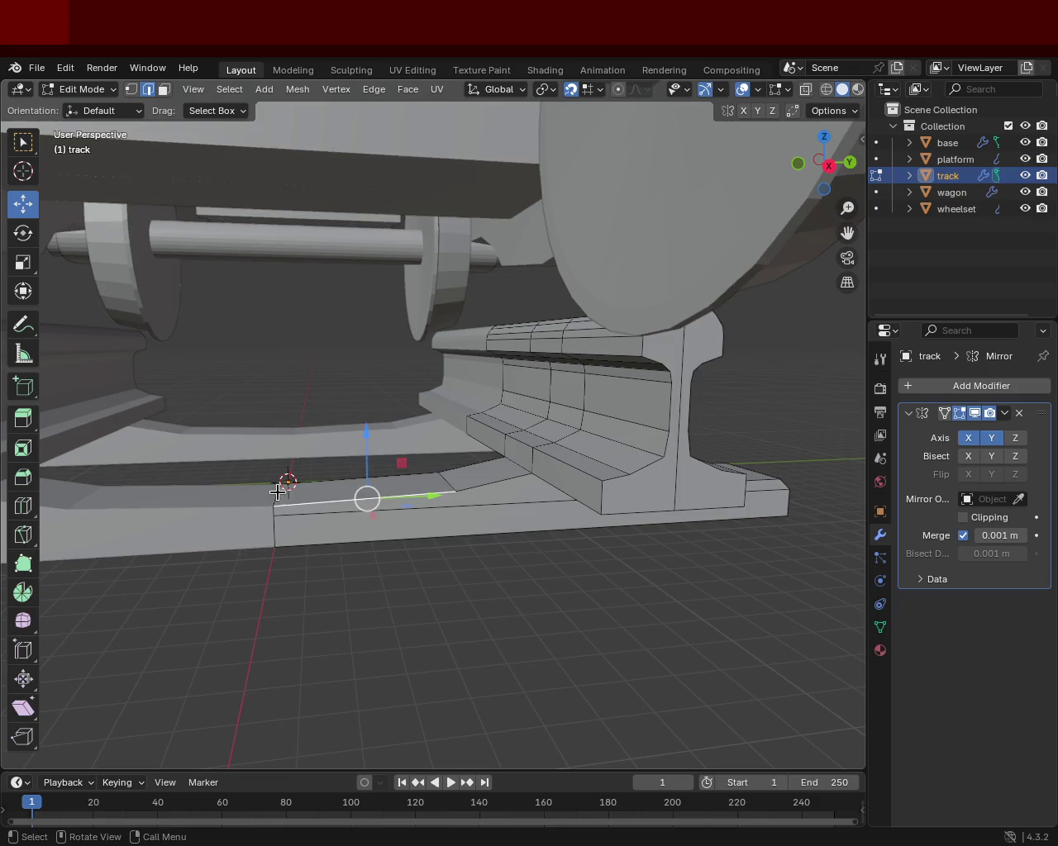
pyautogui.moveTo(279, 445); pyautogui.dragTo(276, 489)
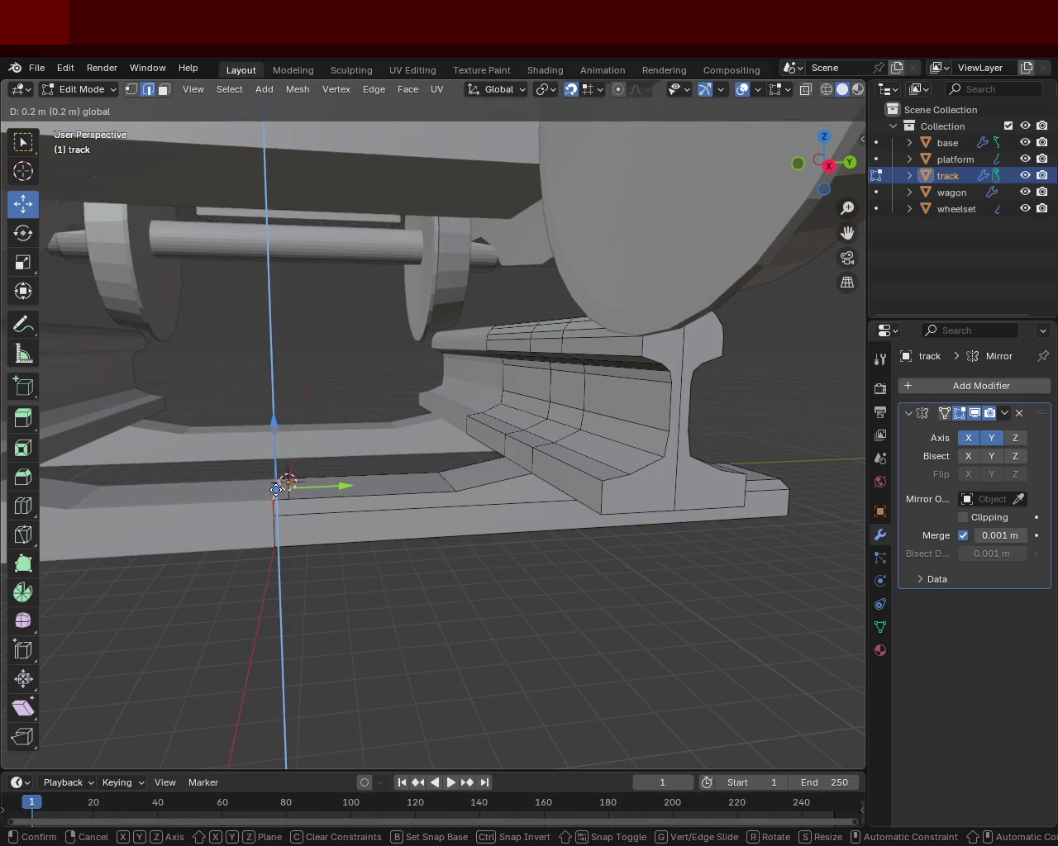
pyautogui.moveTo(330, 524); pyautogui.dragTo(523, 441)
pyautogui.hotkey('ctrl', 's')
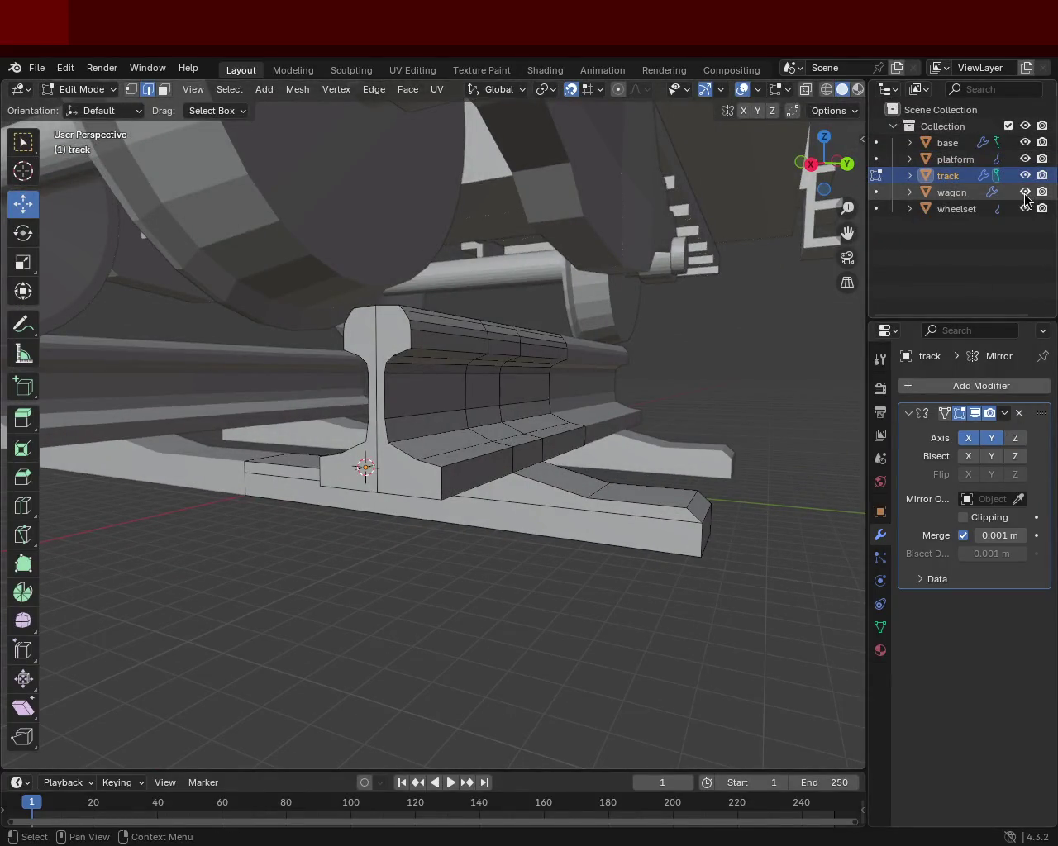
# Step: Turn off the wagon, wheelset, base and platform eye icons in the Outliner and orbit onto the track
pyautogui.click(1025, 192)
pyautogui.click(1025, 208)
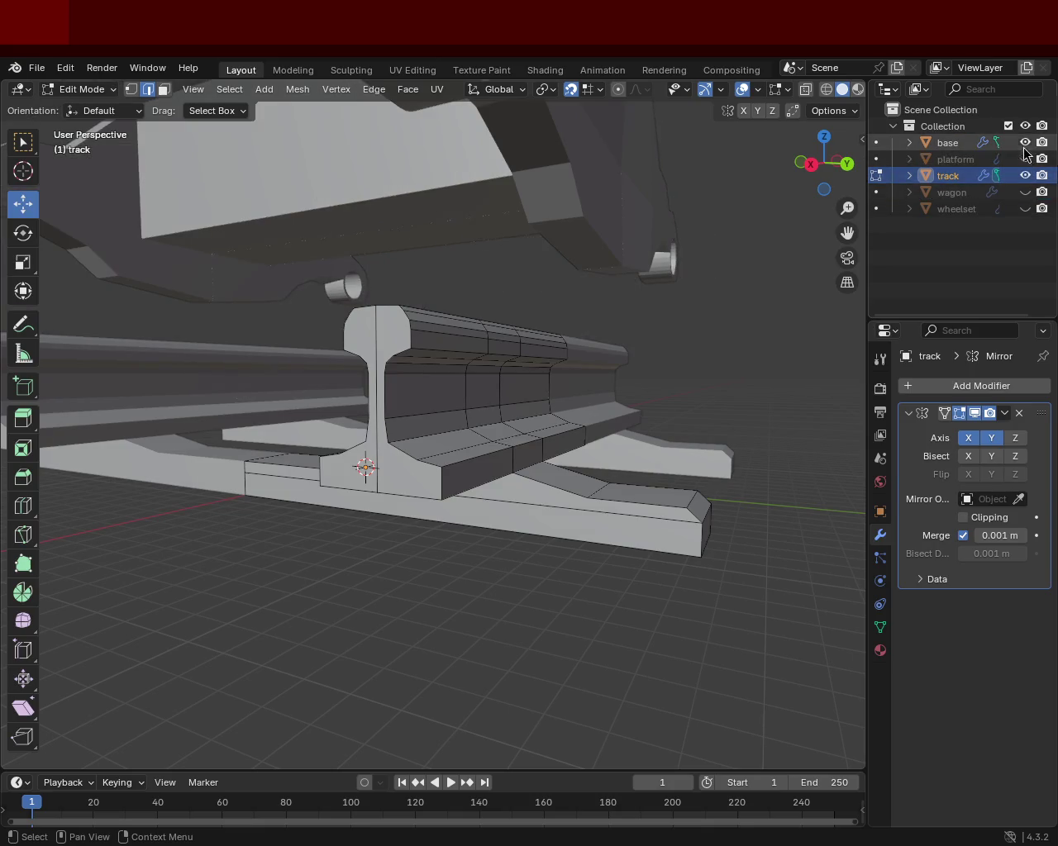
pyautogui.click(1025, 159)
pyautogui.click(1025, 142)
pyautogui.moveTo(414, 422); pyautogui.dragTo(474, 479)
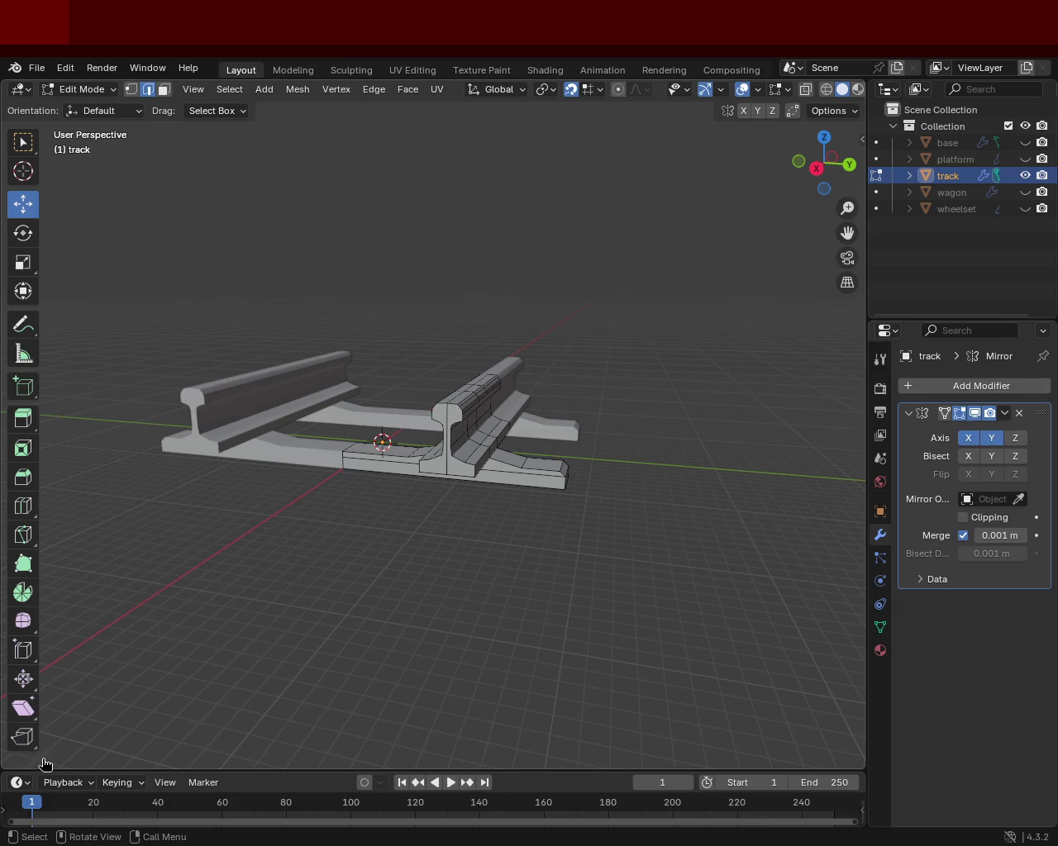
# Step: Subdivide the tie plate's front bottom edge
pyautogui.moveTo(531, 424); pyautogui.dragTo(430, 350)
pyautogui.scroll(3)
pyautogui.moveTo(428, 472); pyautogui.dragTo(463, 339)
pyautogui.click(223, 434)
pyautogui.moveTo(229, 439); pyautogui.dragTo(484, 420)
pyautogui.click(441, 395)
pyautogui.click(218, 450)
pyautogui.moveTo(223, 455); pyautogui.dragTo(362, 478)
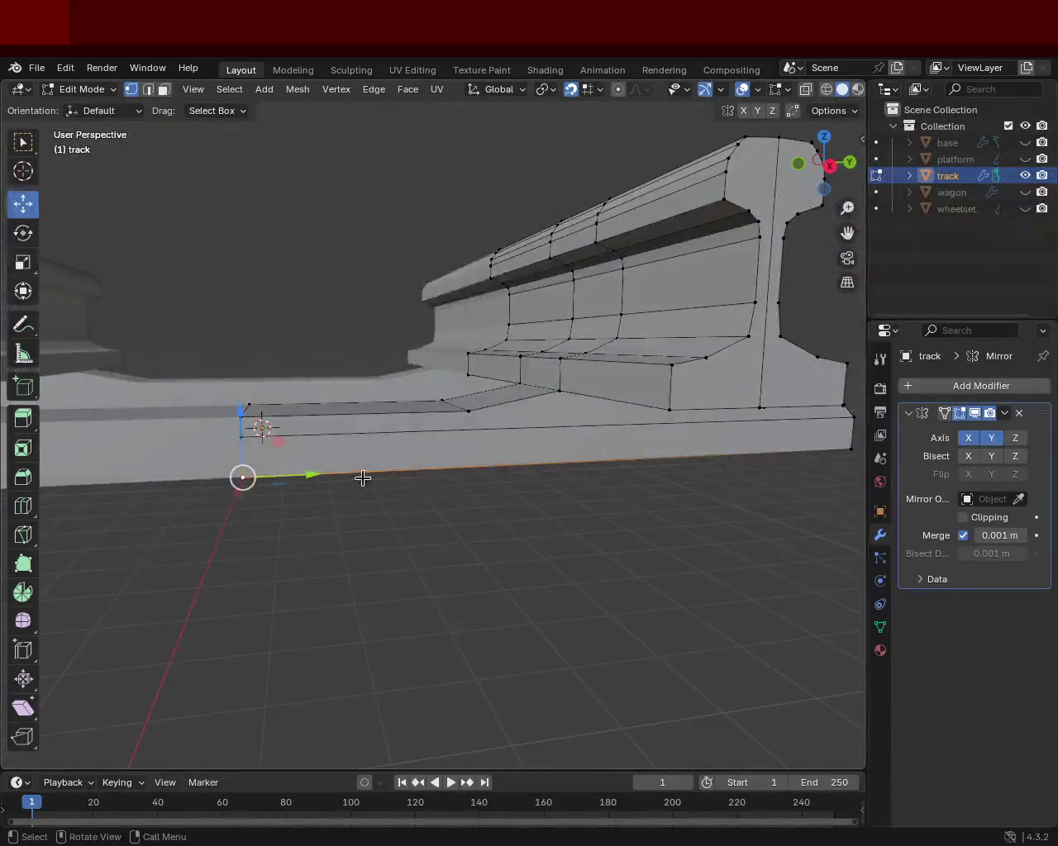
pyautogui.click(851, 449)
pyautogui.rightClick(847, 444)
pyautogui.click(844, 442)
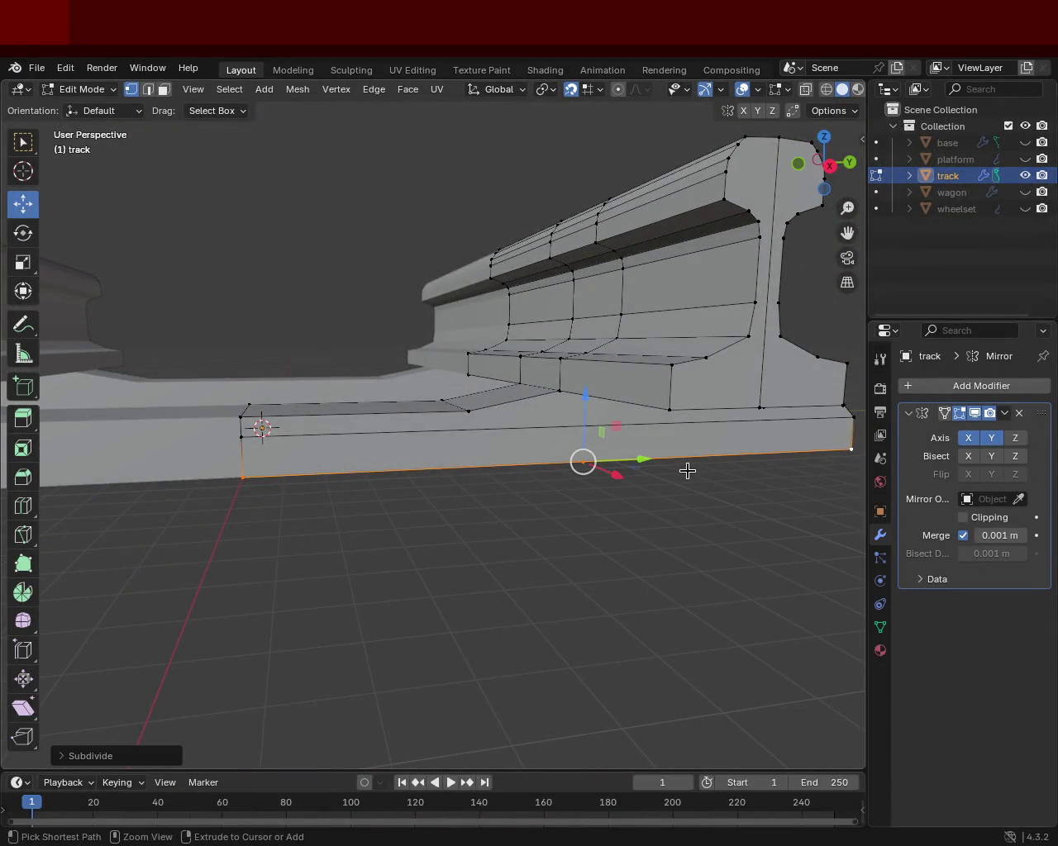
# Step: Slide the new bottom midpoint and move the upper slope vertex along the rail's length
pyautogui.click(400, 468)
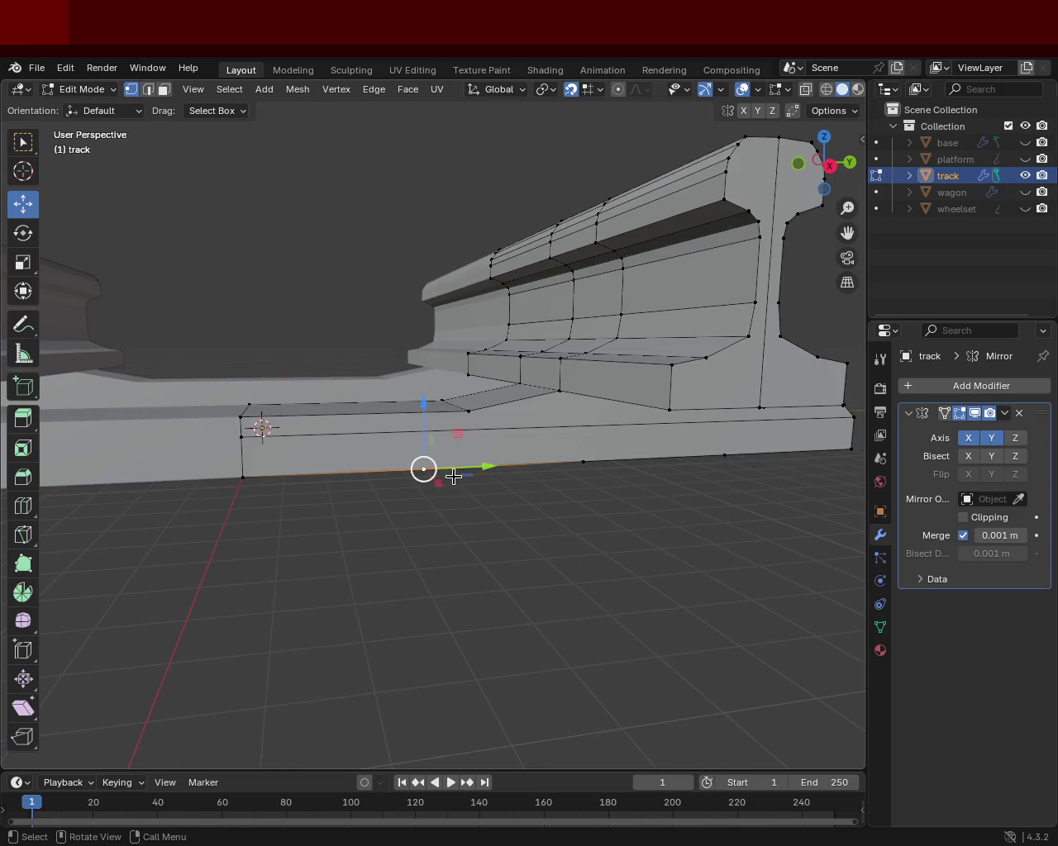
pyautogui.press('g')
pyautogui.press('g')
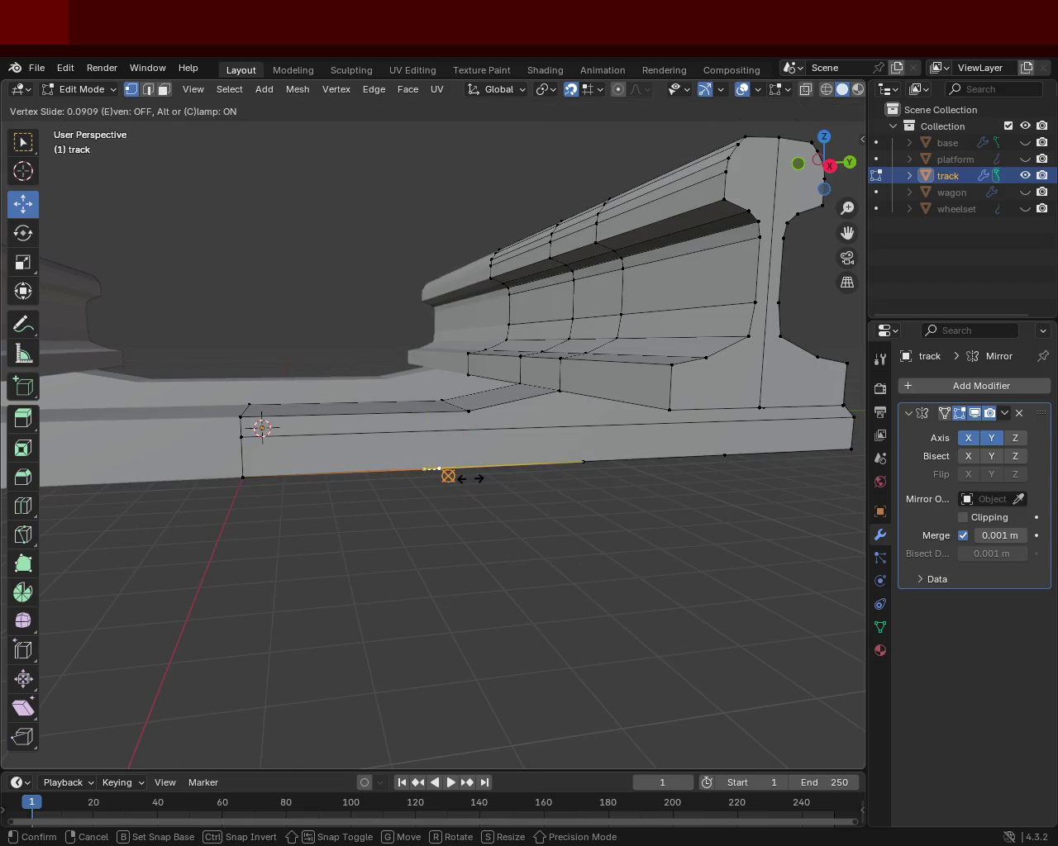
pyautogui.click(486, 477)
pyautogui.click(467, 407)
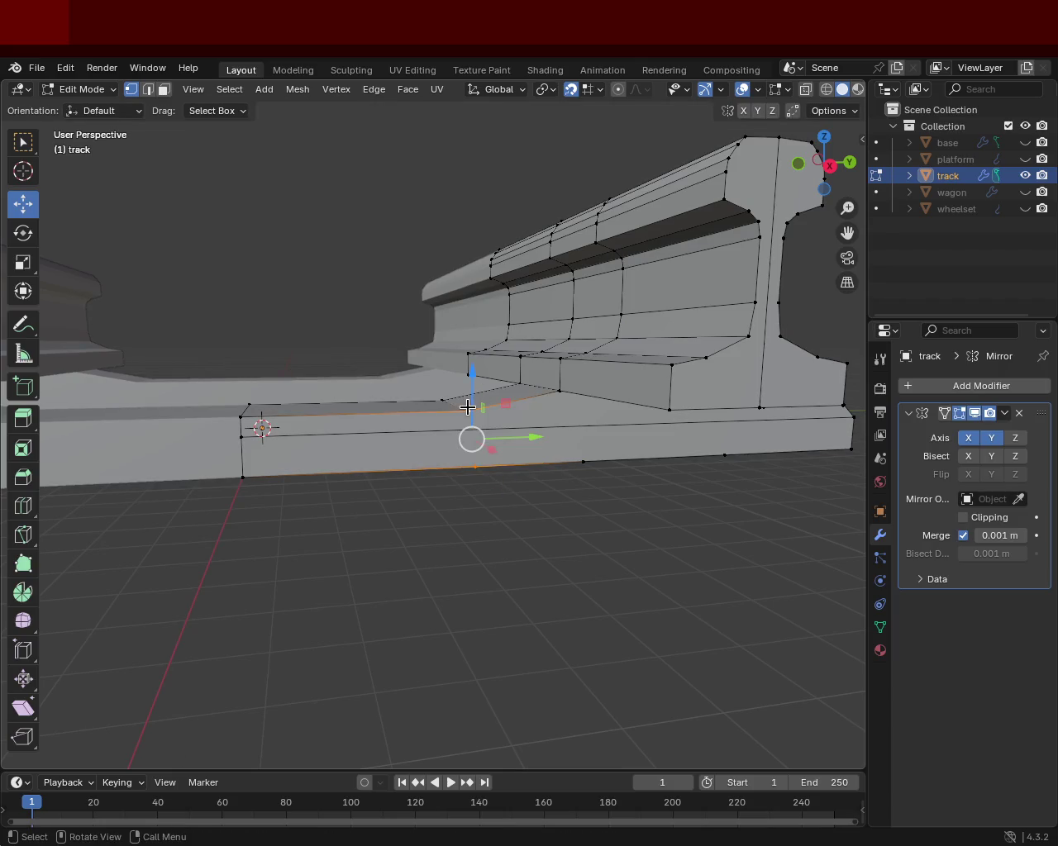
pyautogui.moveTo(467, 407); pyautogui.dragTo(459, 456)
pyautogui.click(428, 400)
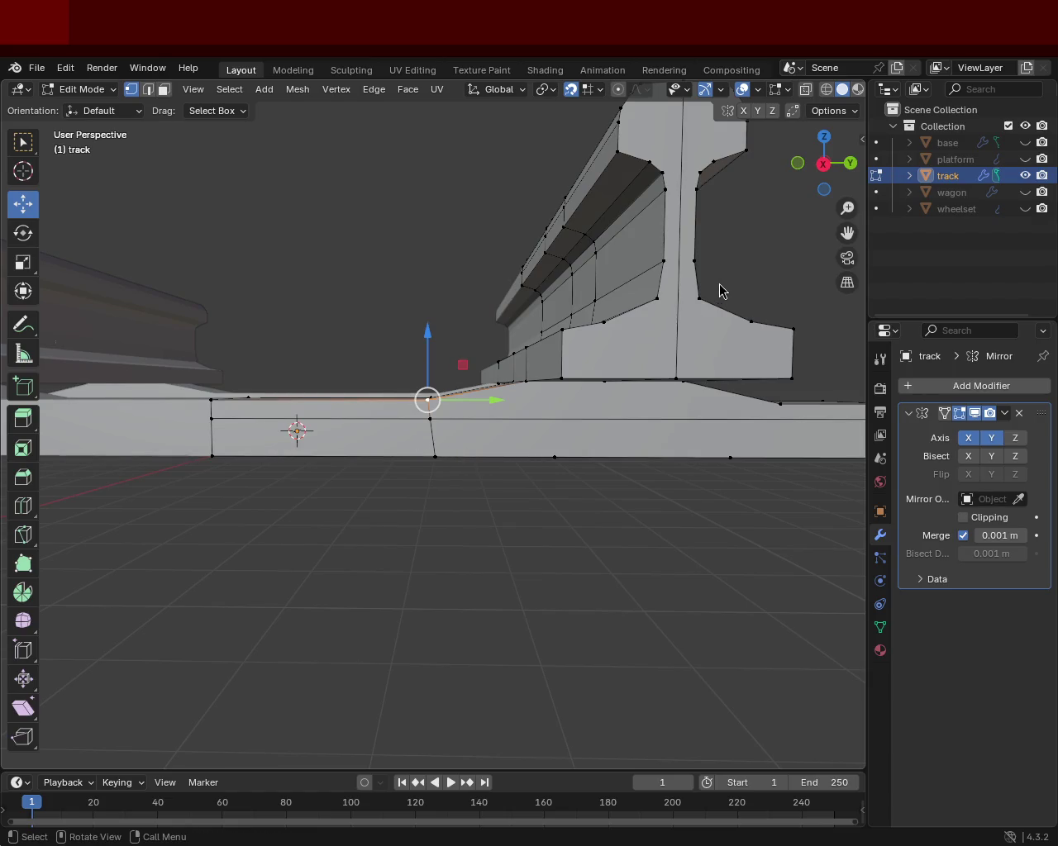
pyautogui.moveTo(438, 402); pyautogui.dragTo(454, 493)
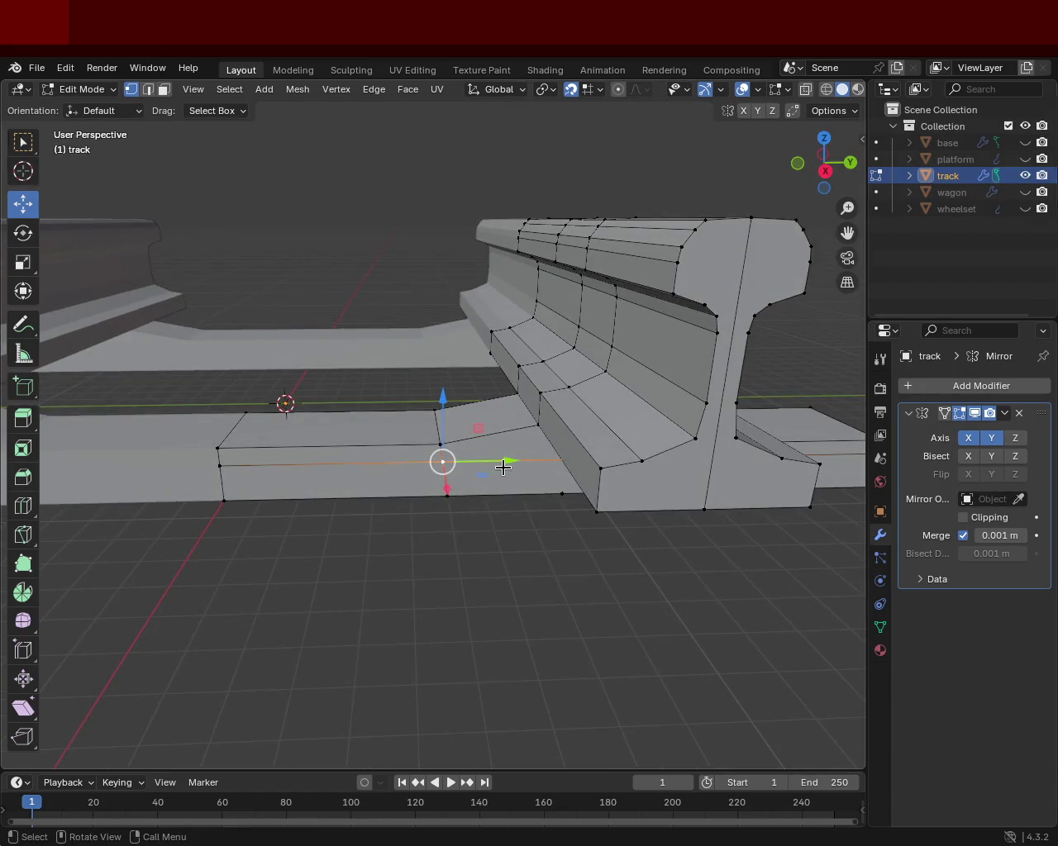
pyautogui.moveTo(504, 468); pyautogui.dragTo(522, 467)
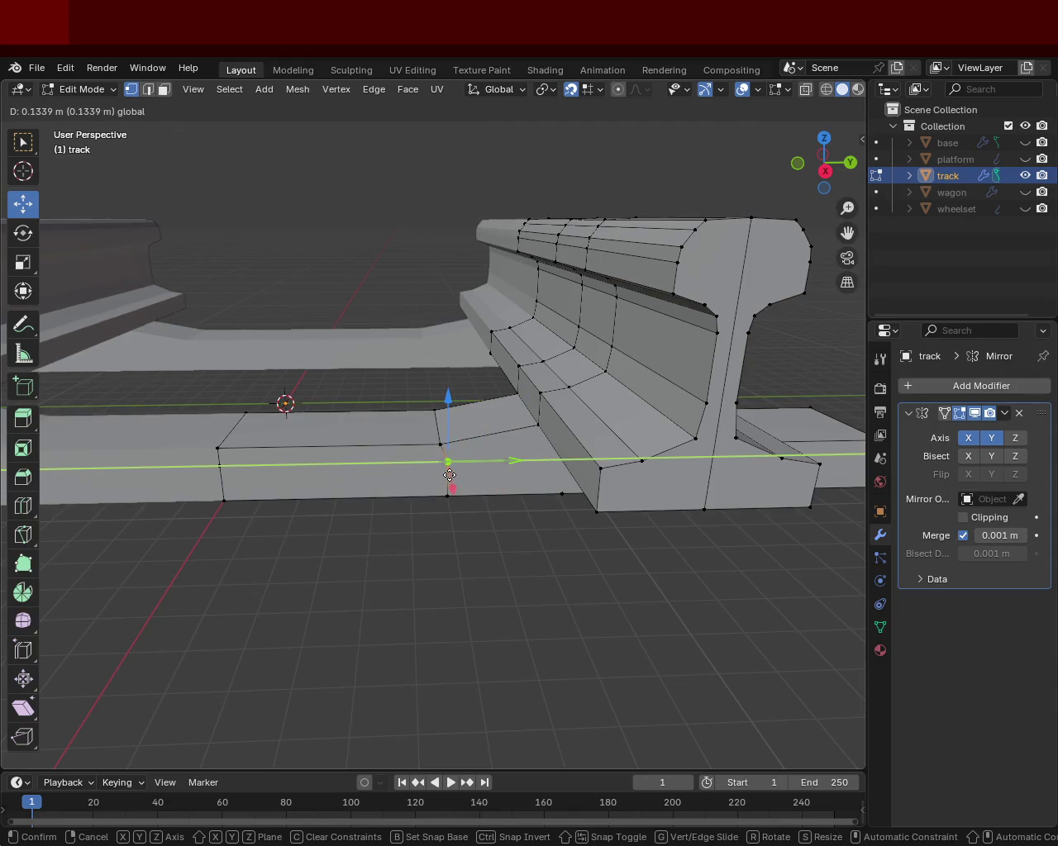
pyautogui.moveTo(447, 476); pyautogui.dragTo(451, 446)
pyautogui.moveTo(451, 447); pyautogui.dragTo(437, 393)
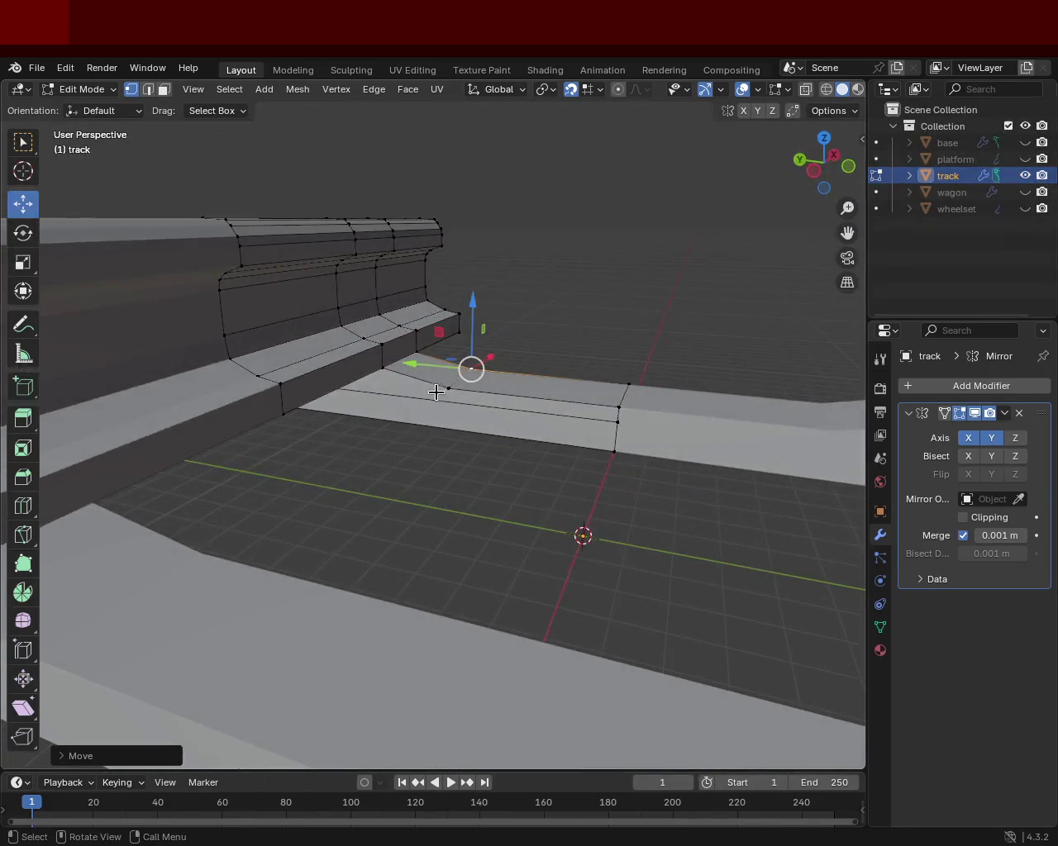
# Step: Line the other slope vertex up with the rail foot and select the stray bottom vertices
pyautogui.click(446, 390)
pyautogui.moveTo(394, 389); pyautogui.dragTo(389, 390)
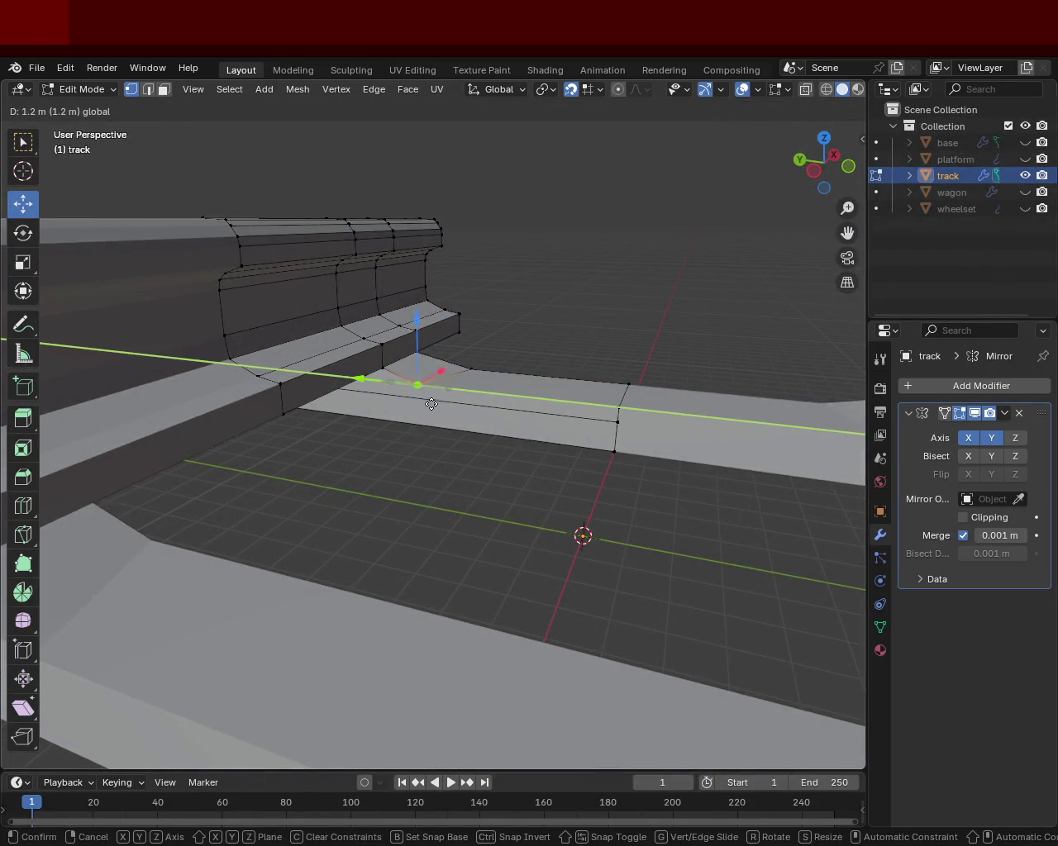
pyautogui.moveTo(389, 390); pyautogui.dragTo(562, 484)
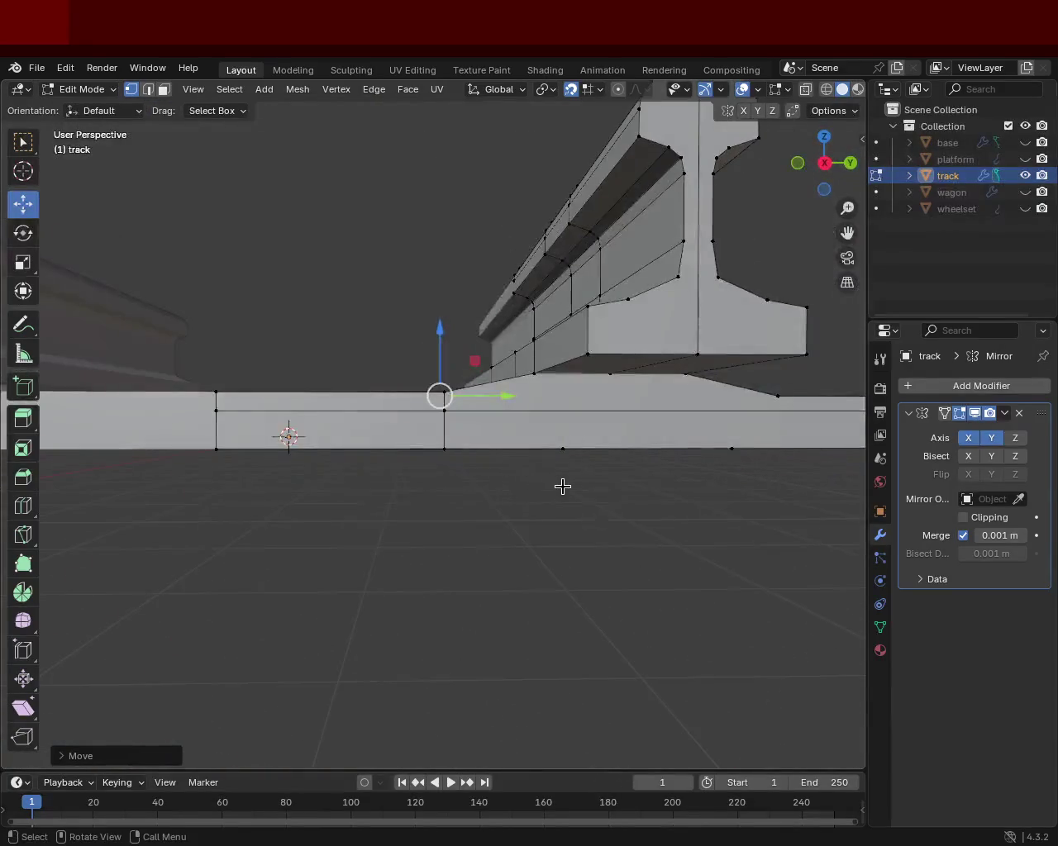
pyautogui.click(562, 448)
pyautogui.click(716, 449)
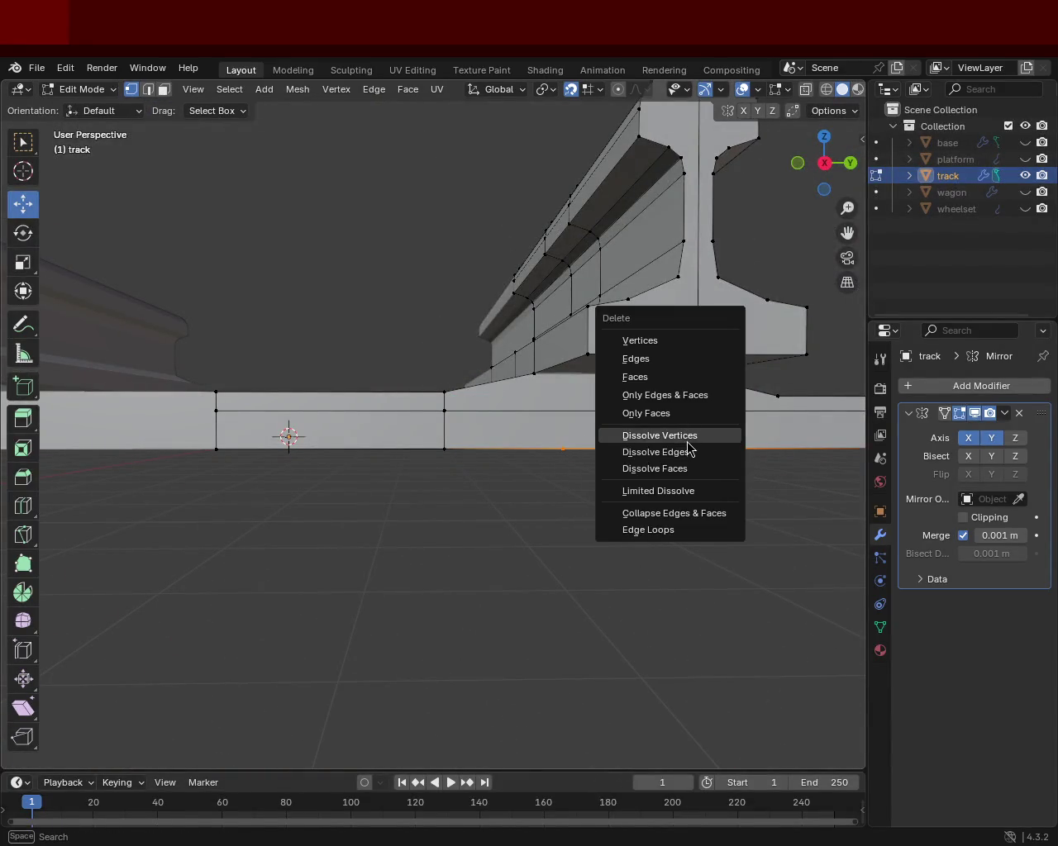
# Step: Dissolve the stray bottom vertices and subdivide the plate's front bottom edge
pyautogui.click(690, 442)
pyautogui.moveTo(628, 437); pyautogui.dragTo(654, 433)
pyautogui.click(319, 479)
pyautogui.rightClick(392, 469)
pyautogui.click(392, 469)
# Step: Vertex-slide the new midpoint along the front bottom edge, then select the plate's middle edge
pyautogui.click(494, 440)
pyautogui.hotkey('shift', 'v')
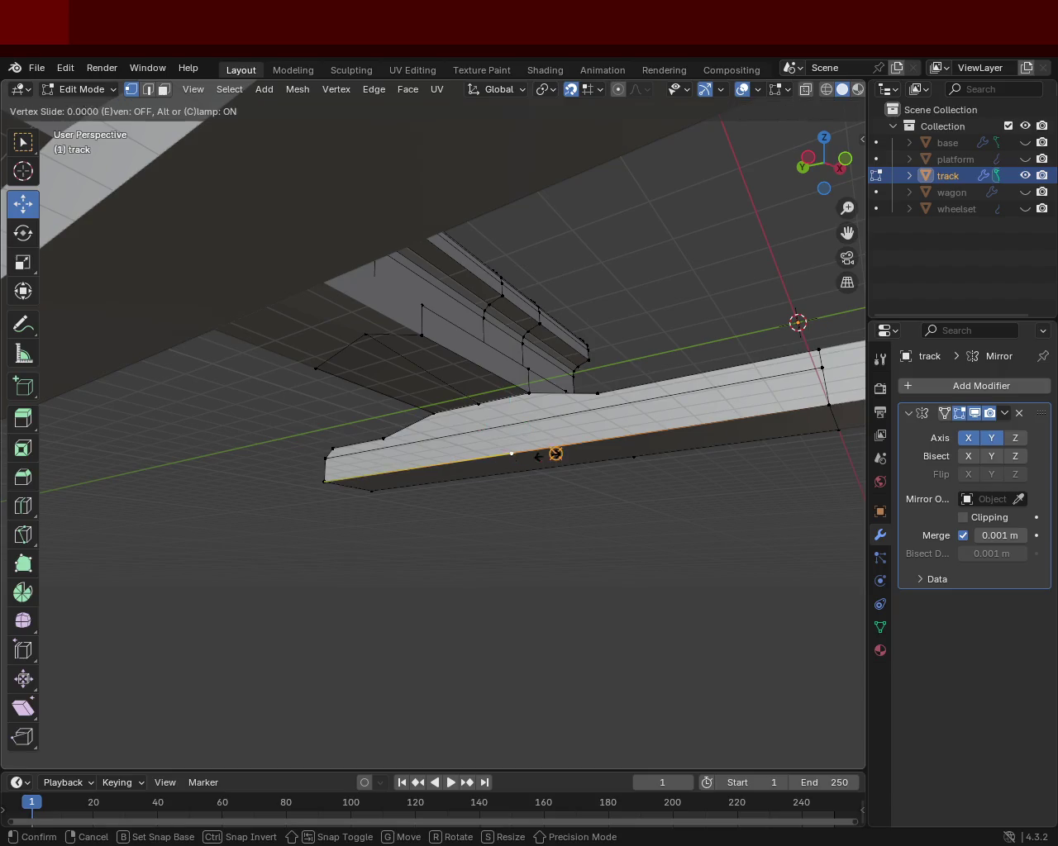
pyautogui.click(634, 451)
pyautogui.moveTo(633, 451); pyautogui.dragTo(629, 496)
pyautogui.click(808, 456)
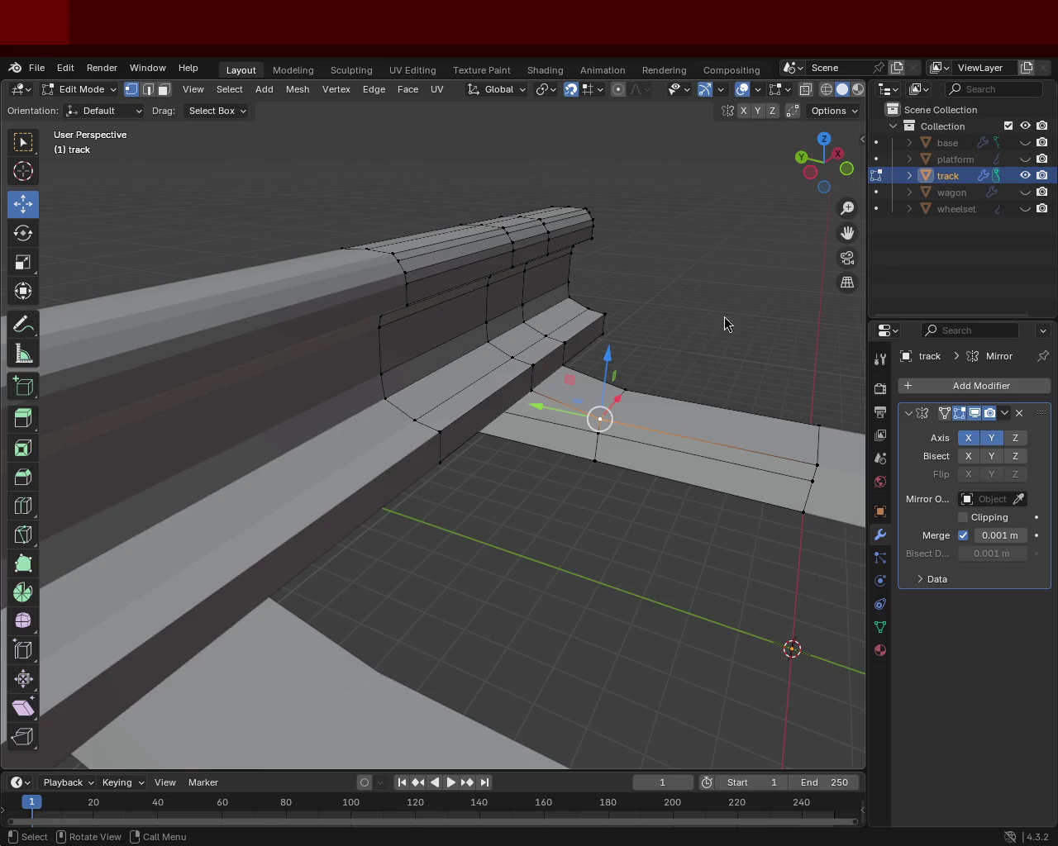
# Step: Subdivide one plate's bottom edge and vertex-slide the new vertices beneath its slope edges
pyautogui.moveTo(712, 391); pyautogui.dragTo(491, 413)
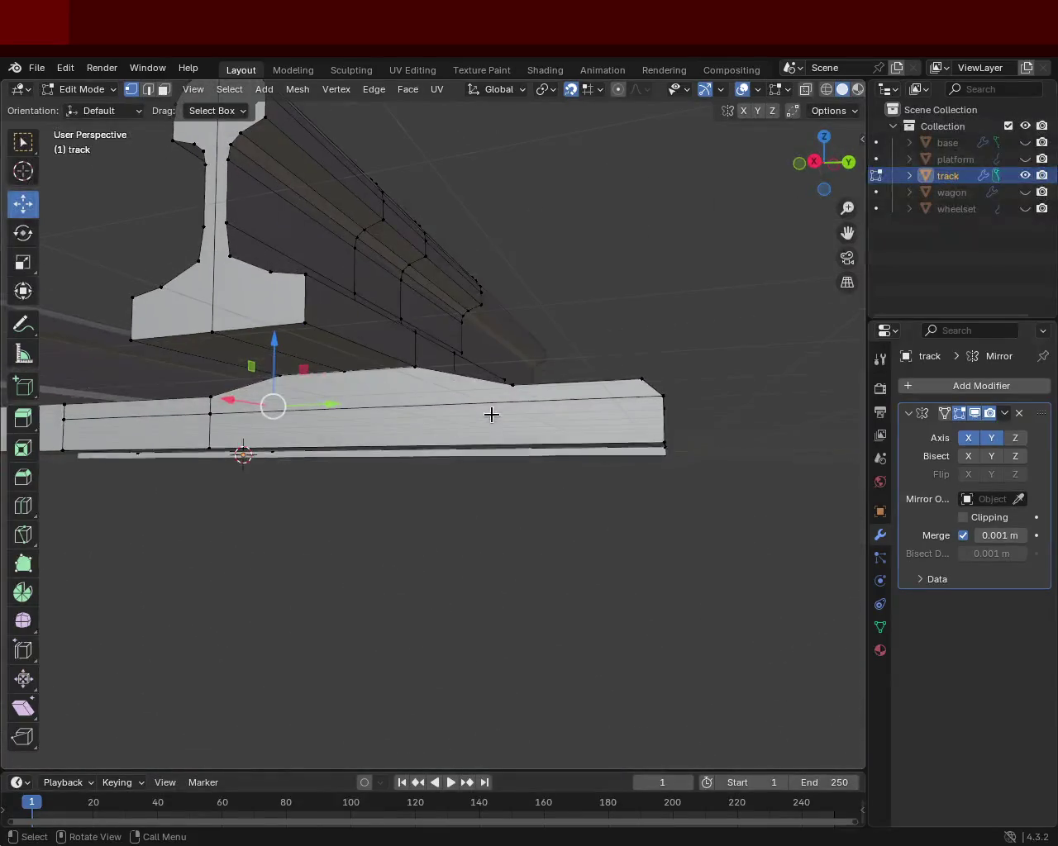
pyautogui.click(248, 447)
pyautogui.click(213, 446)
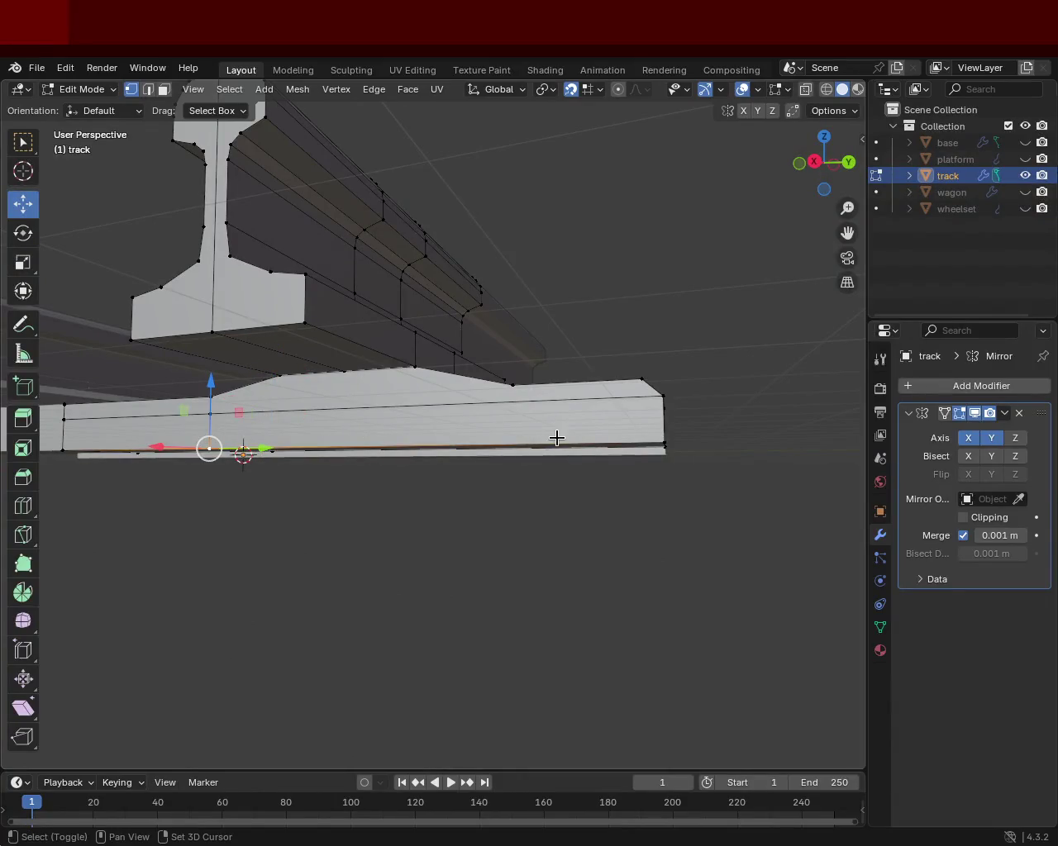
pyautogui.hotkey('ctrl', 'e')
pyautogui.click(513, 492)
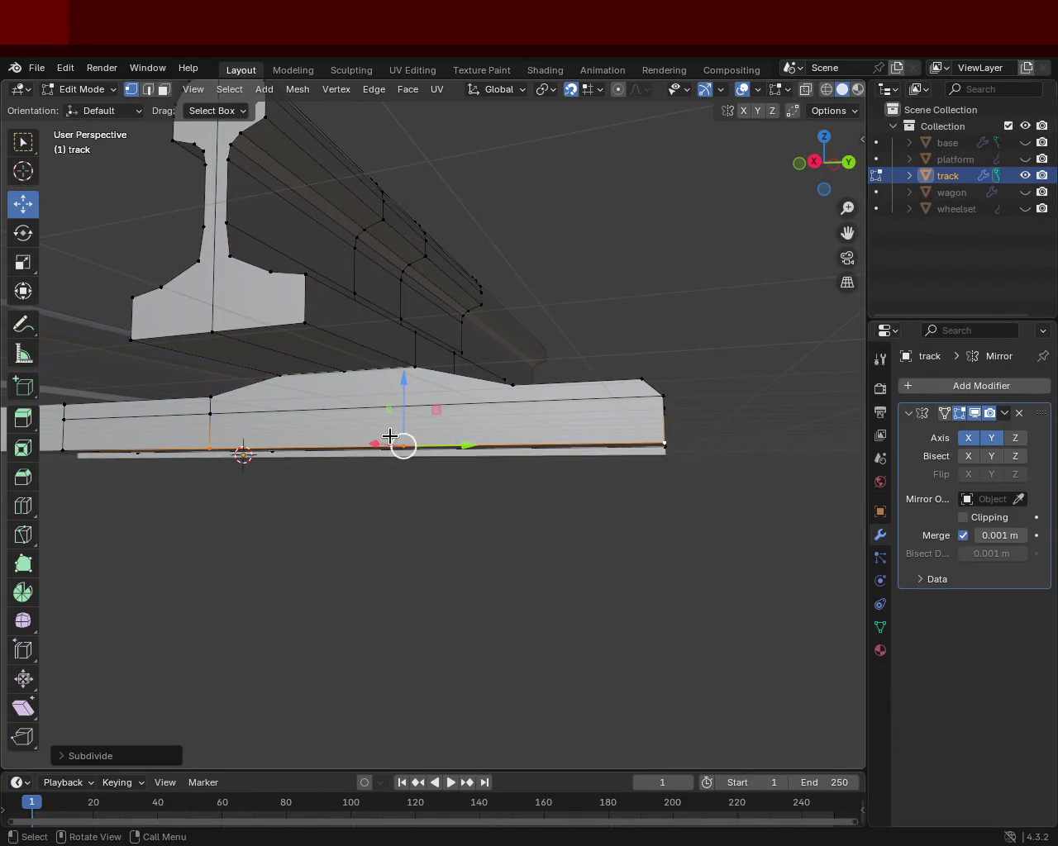
pyautogui.moveTo(397, 441); pyautogui.dragTo(466, 465)
pyautogui.hotkey('shift', 'v')
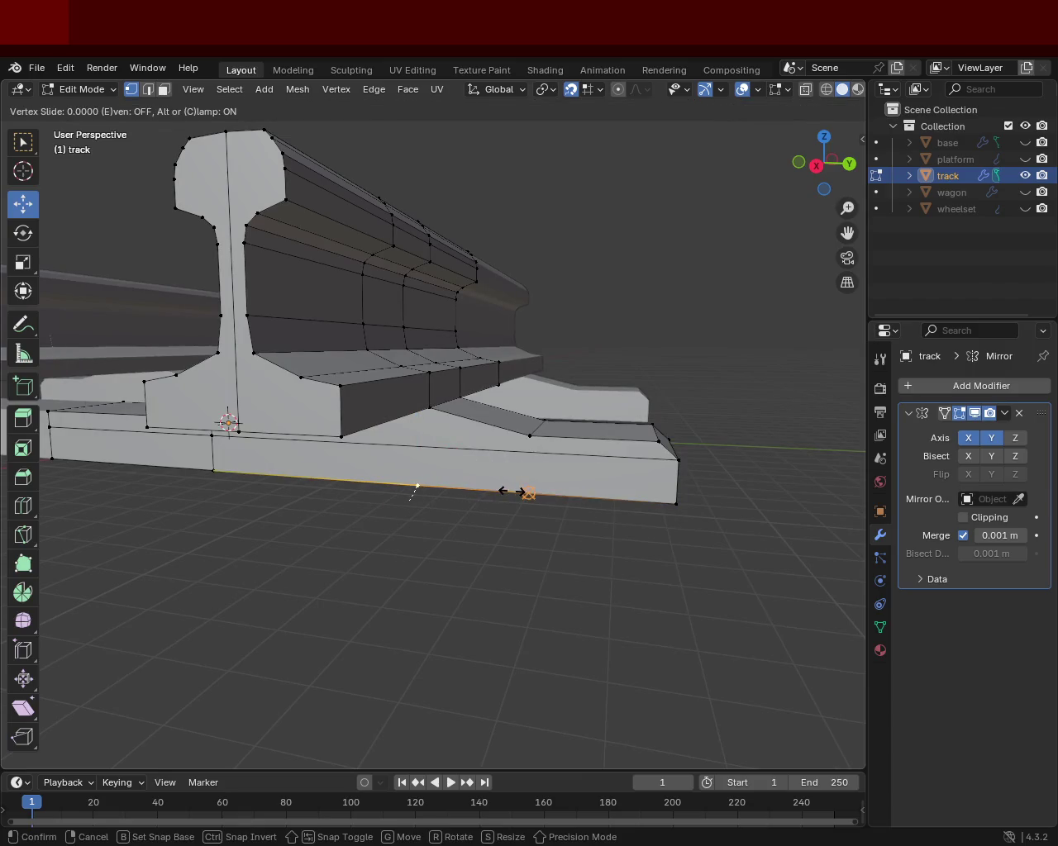
pyautogui.click(521, 490)
pyautogui.click(495, 486)
pyautogui.hotkey('shift', 'v')
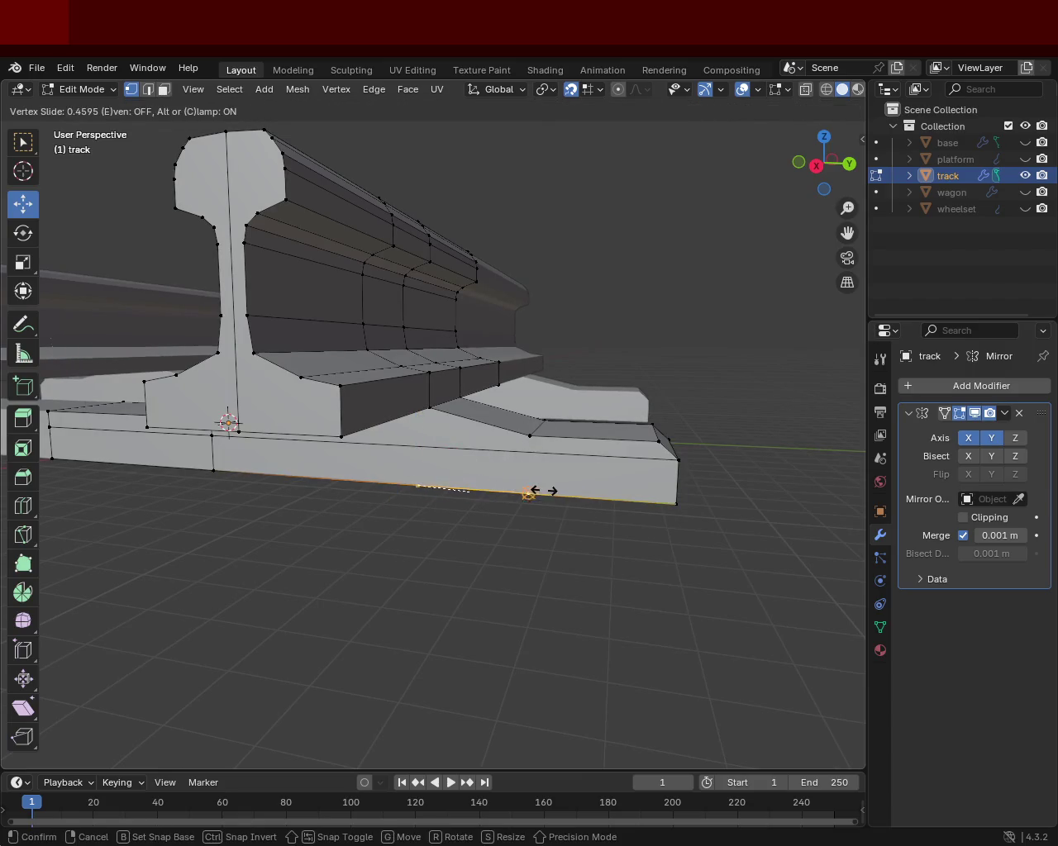
pyautogui.click(534, 488)
pyautogui.click(529, 422)
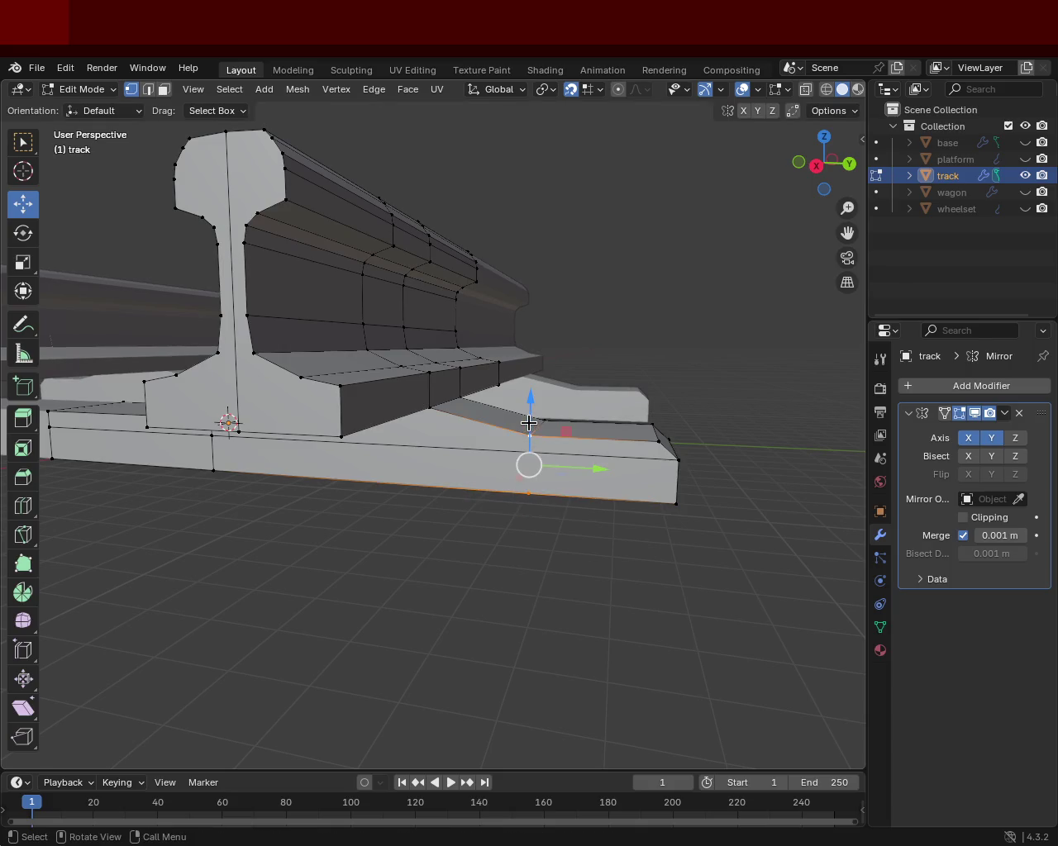
# Step: On the other rail's plate, slide a bottom vertex into line with the upper slope edge
pyautogui.moveTo(513, 574); pyautogui.dragTo(242, 560)
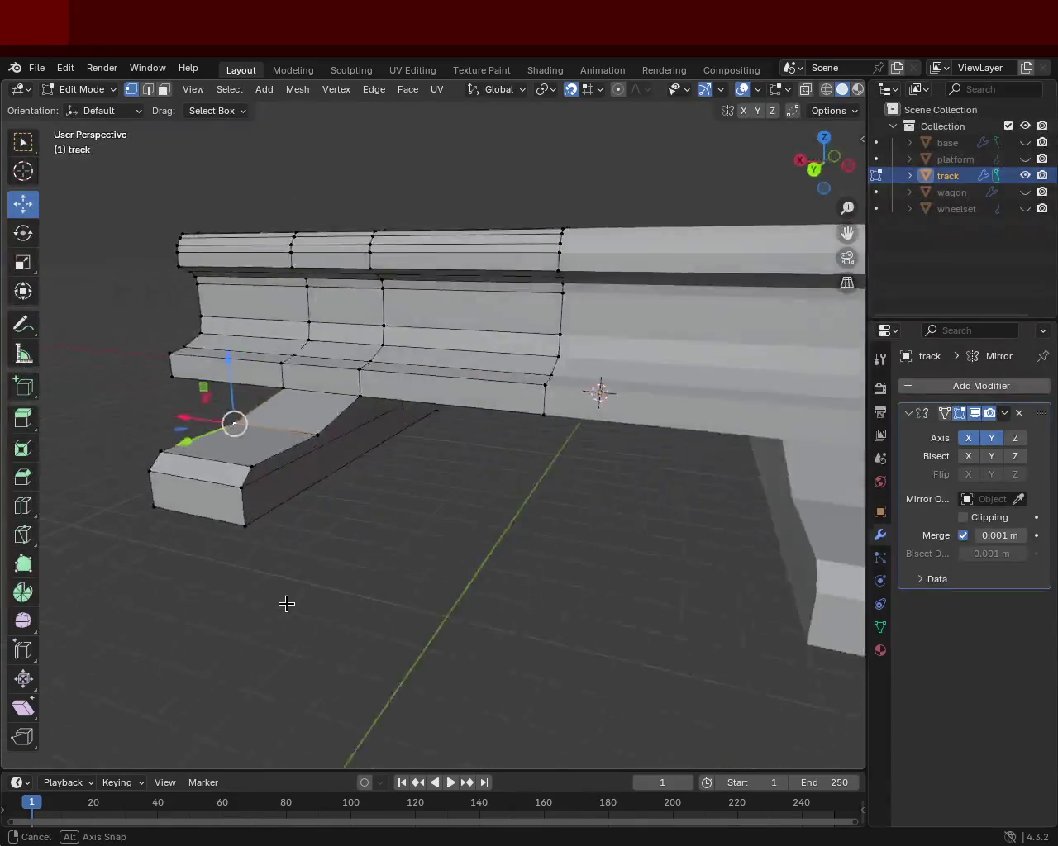
pyautogui.click(192, 444)
pyautogui.click(487, 455)
pyautogui.click(371, 452)
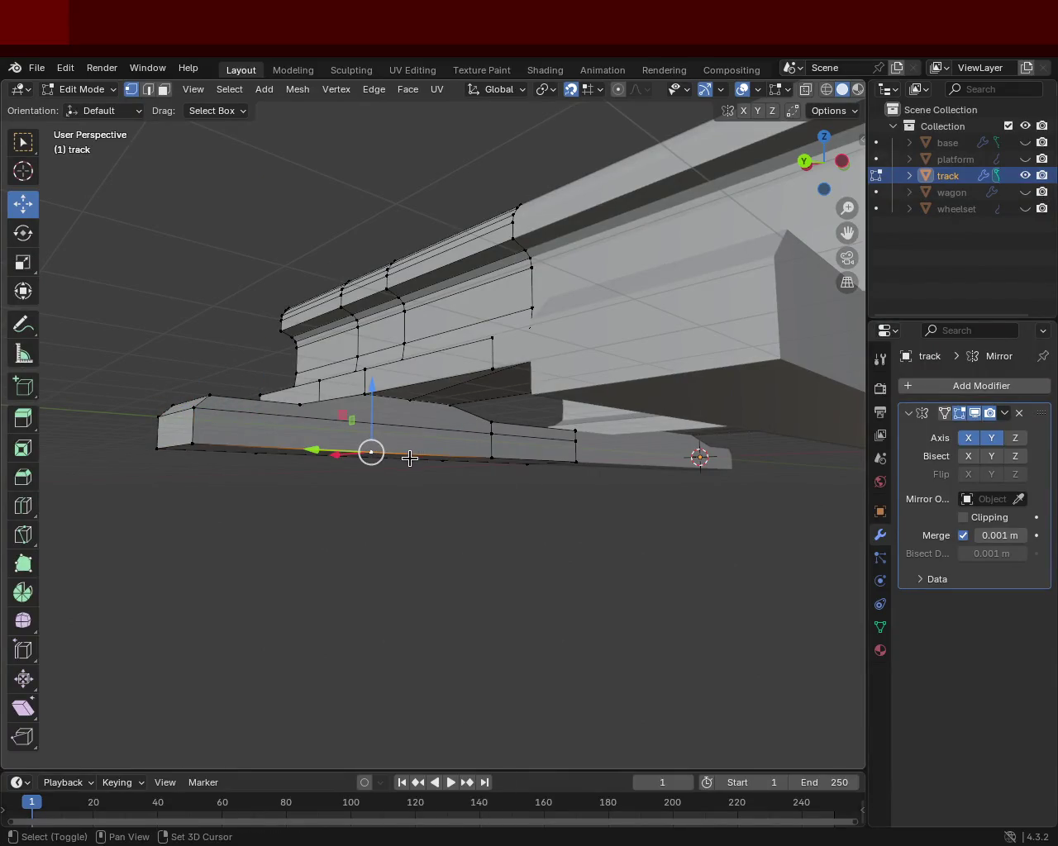
pyautogui.hotkey('shift', 'v')
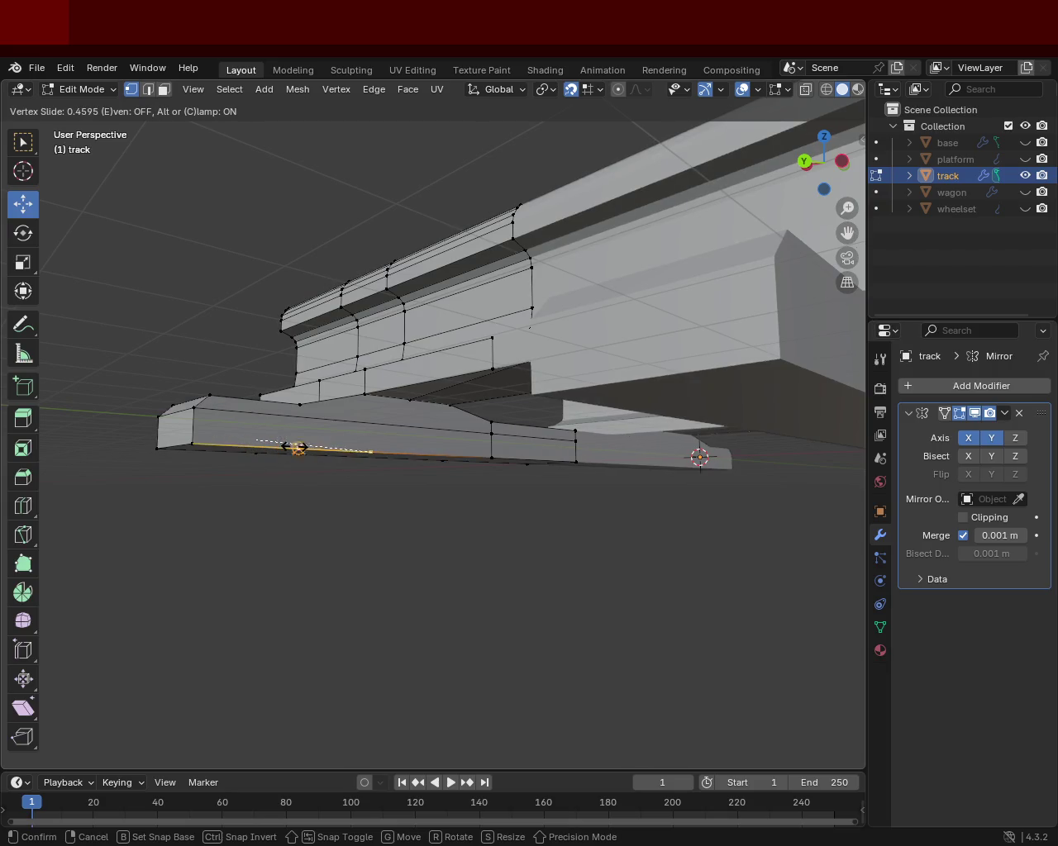
pyautogui.click(314, 447)
pyautogui.click(307, 397)
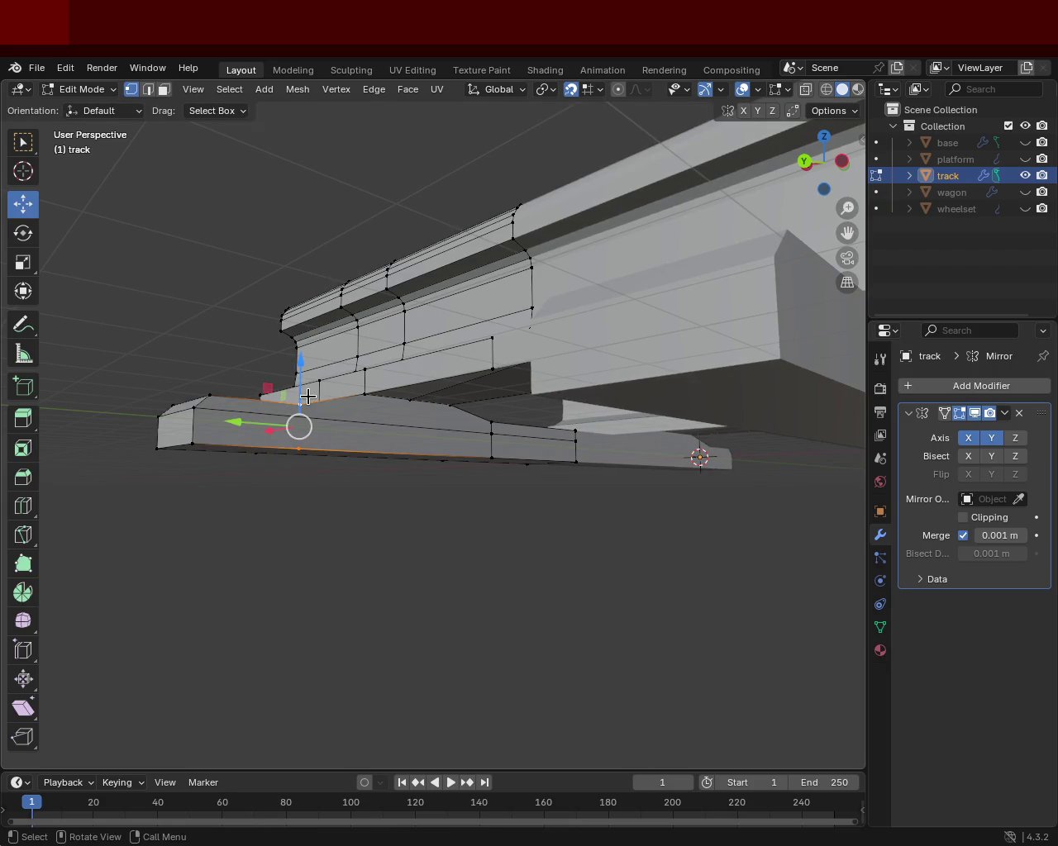
pyautogui.moveTo(317, 470); pyautogui.dragTo(597, 461)
# Step: Select further plate vertices and orbit to check the bottom divisions from several angles
pyautogui.moveTo(397, 444); pyautogui.dragTo(401, 469)
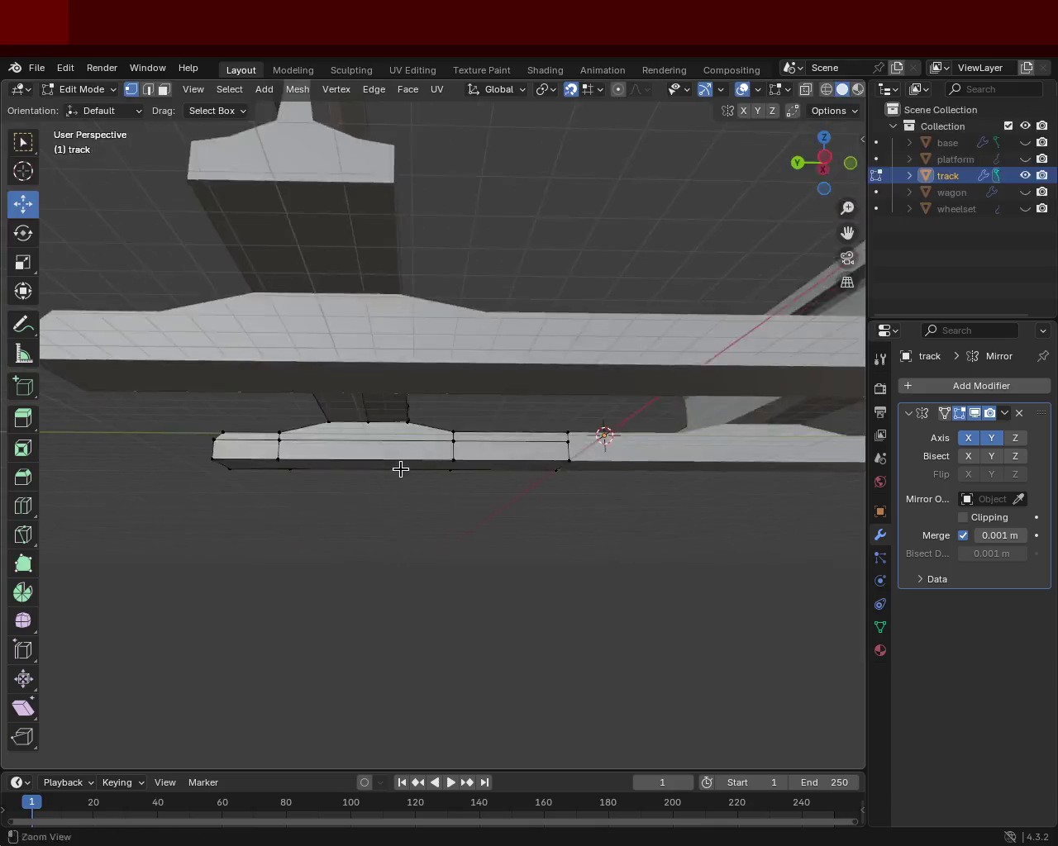
pyautogui.scroll(3)
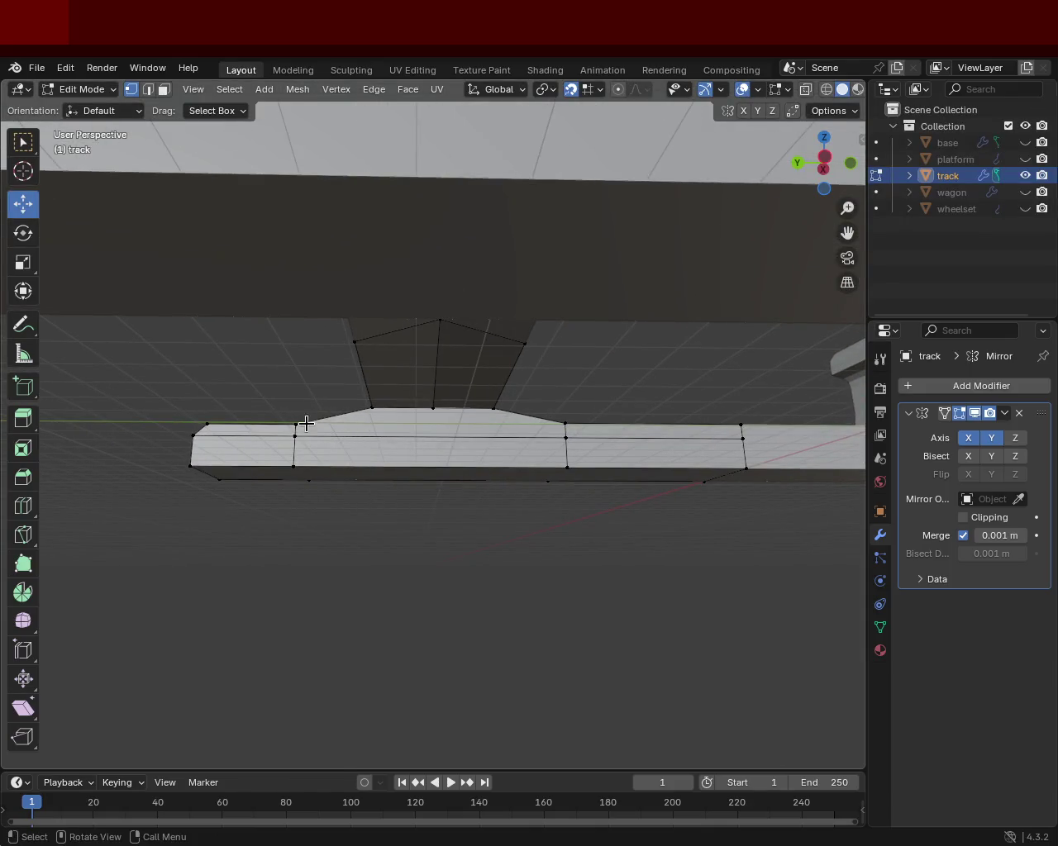
pyautogui.click(559, 421)
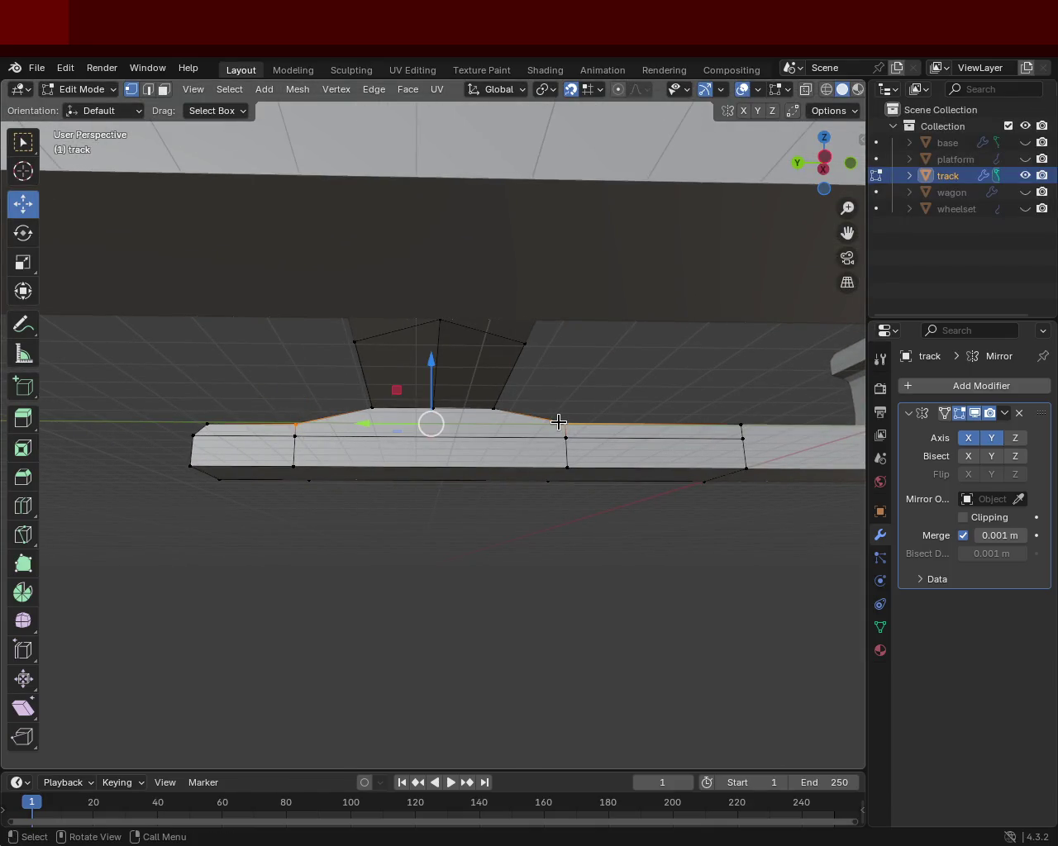
pyautogui.moveTo(305, 460); pyautogui.dragTo(379, 479)
pyautogui.click(370, 460)
pyautogui.moveTo(551, 453); pyautogui.dragTo(496, 446)
pyautogui.scroll(-3)
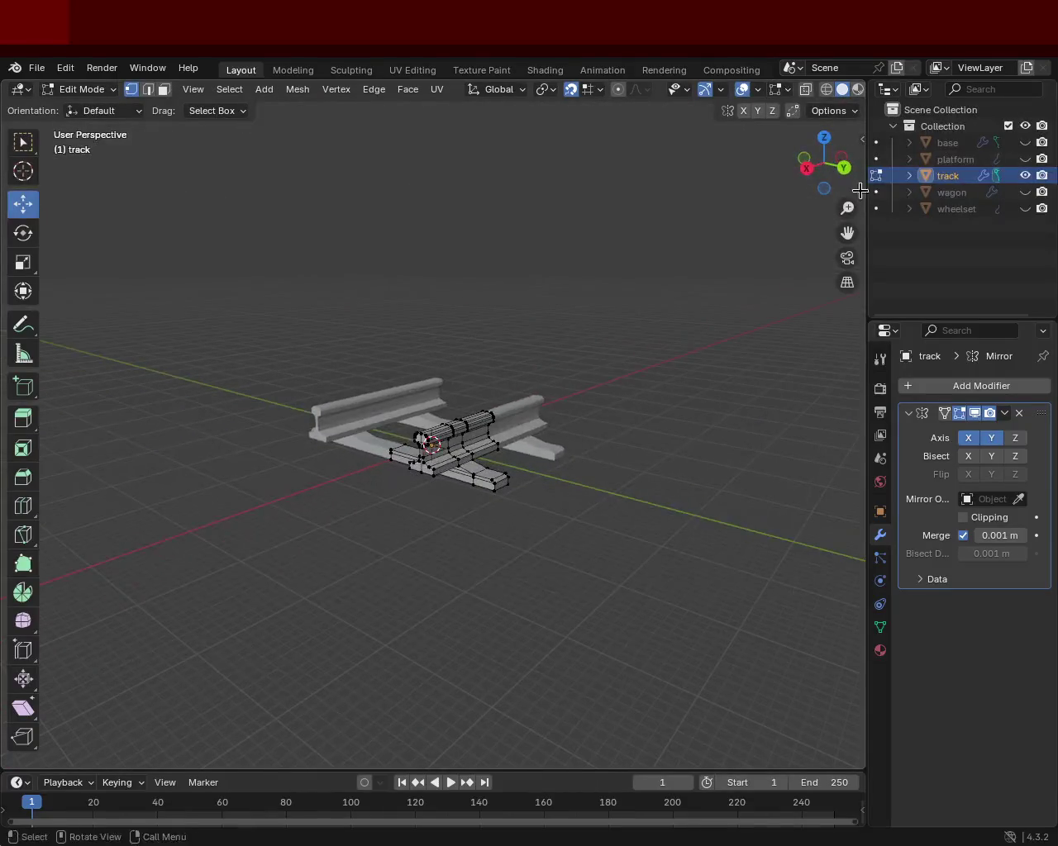
# Step: Unhide the platform, base, wagon and wheelset, then view the wheels sitting over the rails
pyautogui.click(1026, 158)
pyautogui.click(1025, 143)
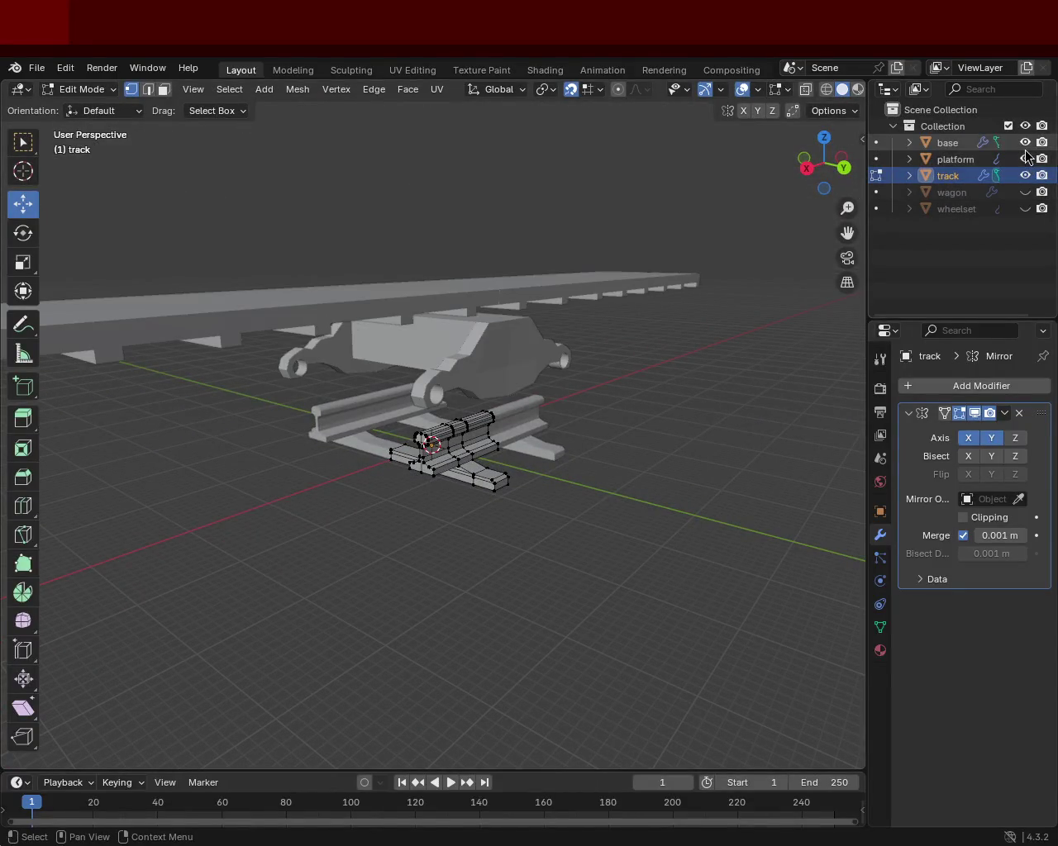
pyautogui.click(1025, 192)
pyautogui.click(1025, 208)
pyautogui.moveTo(628, 384); pyautogui.dragTo(570, 411)
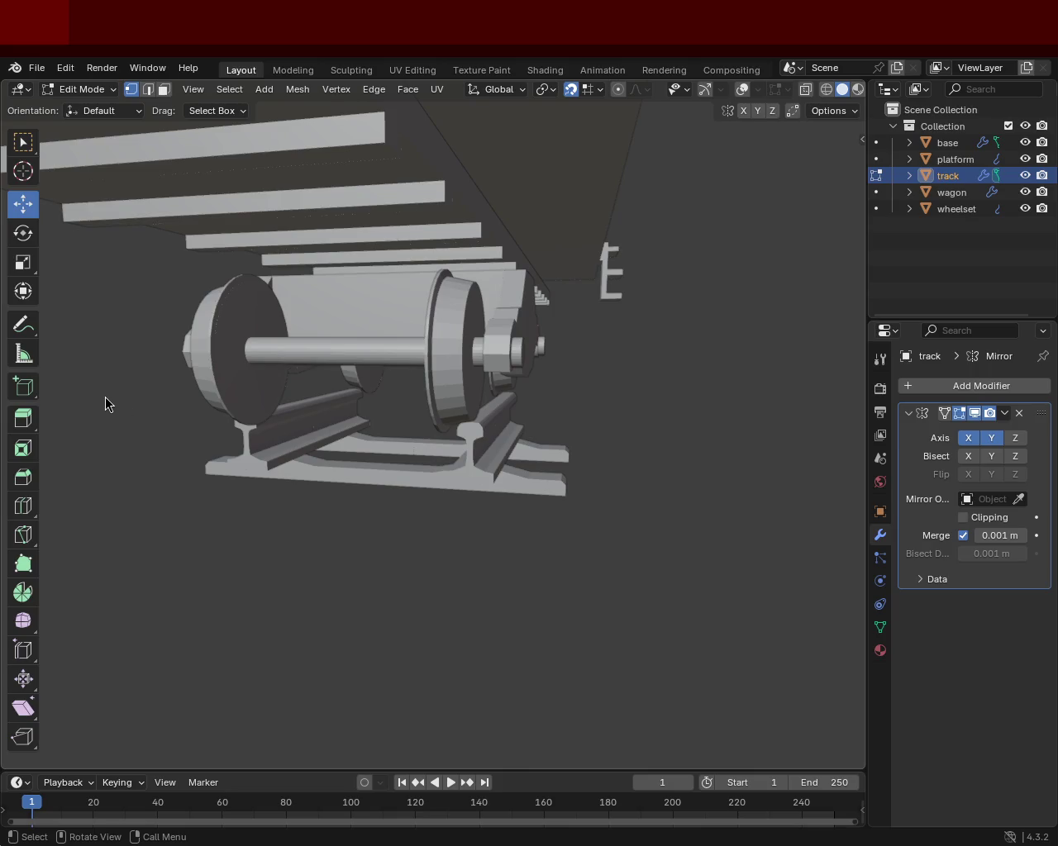
# Step: Orbit around the wheelset and track to a near-front view
pyautogui.moveTo(681, 381); pyautogui.dragTo(510, 426)
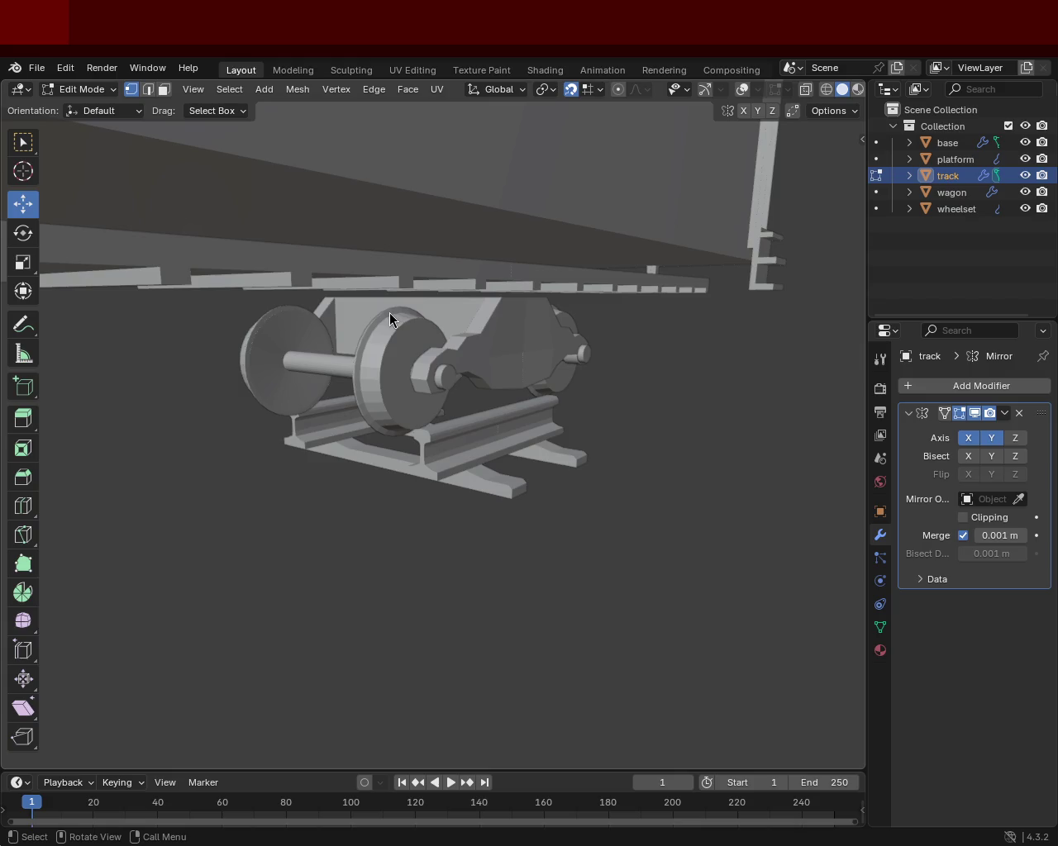
pyautogui.moveTo(574, 437); pyautogui.dragTo(595, 408)
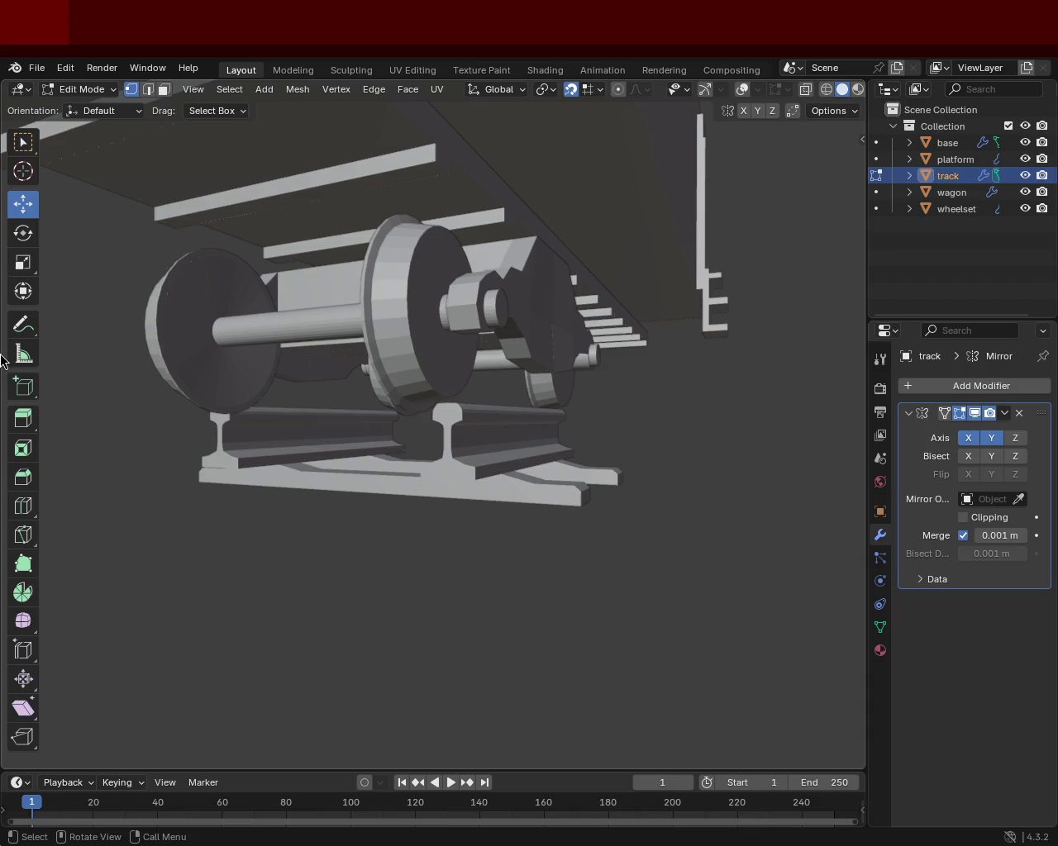
pyautogui.moveTo(550, 485); pyautogui.dragTo(502, 440)
pyautogui.moveTo(683, 316); pyautogui.dragTo(643, 373)
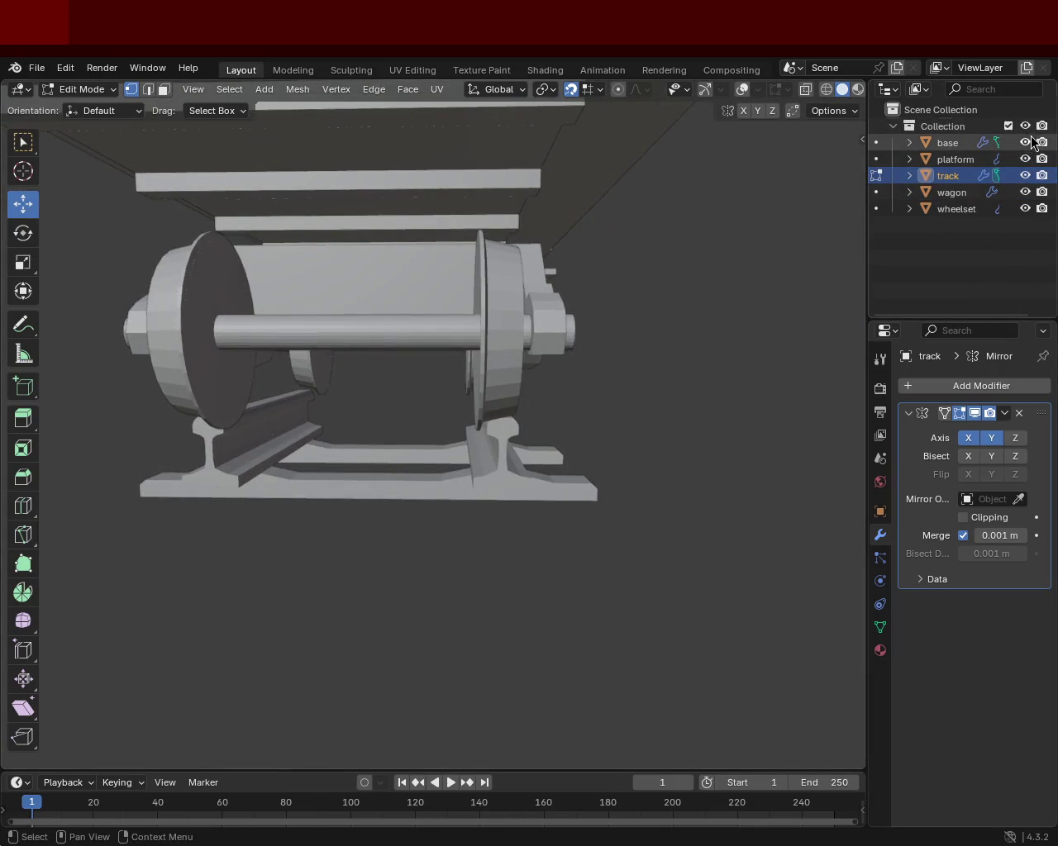
# Step: Hide base, platform and wagon in the Outliner, leaving only the wheelset and track
pyautogui.moveTo(1025, 142); pyautogui.dragTo(1028, 177)
pyautogui.click(1025, 208)
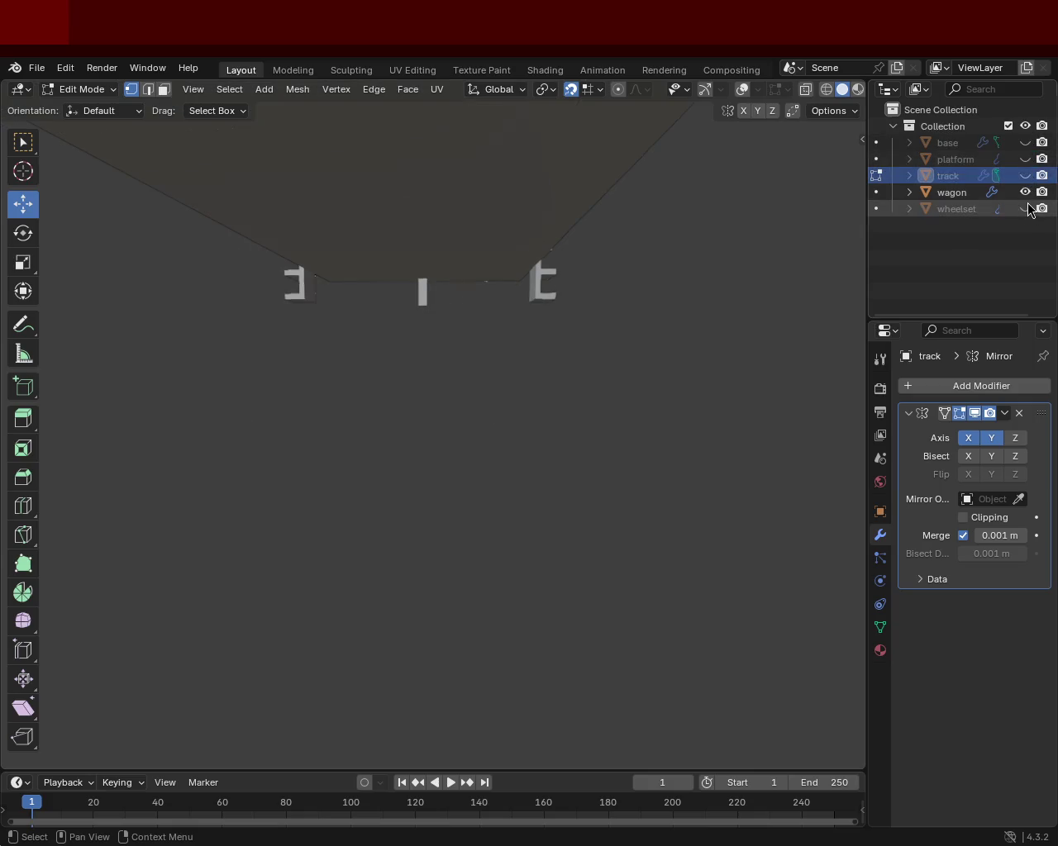
pyautogui.click(1025, 191)
pyautogui.click(1025, 192)
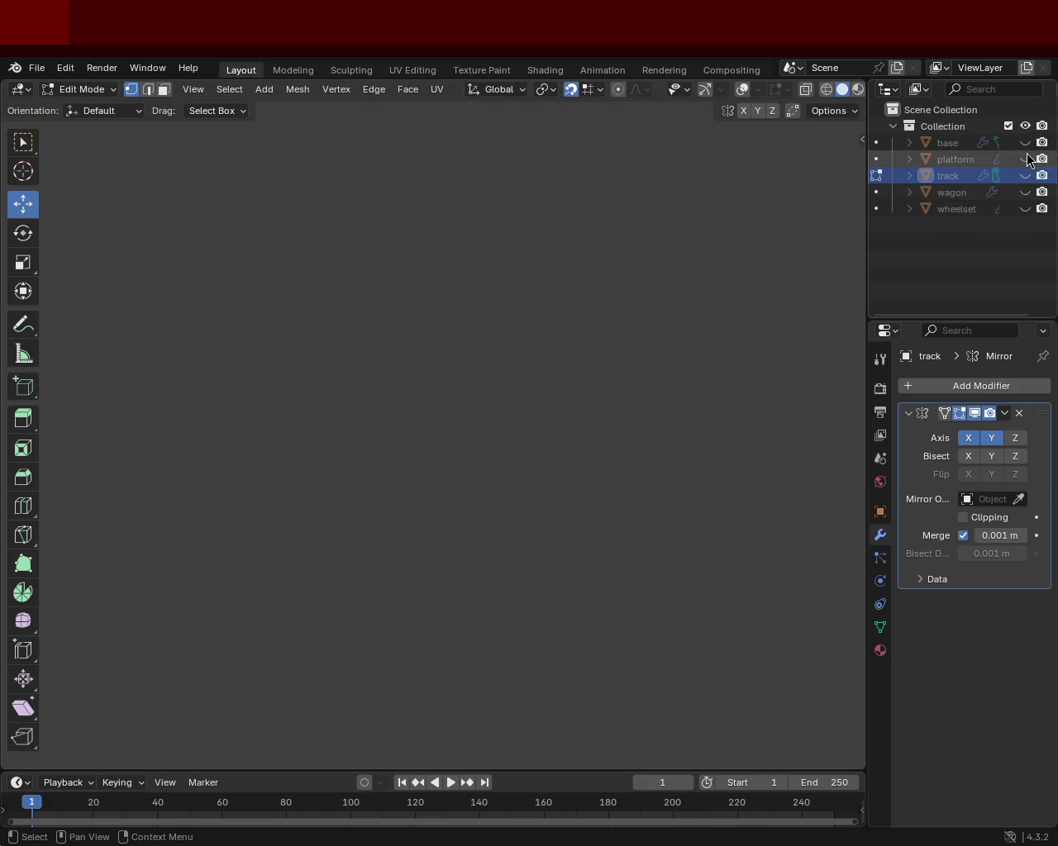
pyautogui.click(1025, 208)
pyautogui.moveTo(524, 383); pyautogui.dragTo(463, 389)
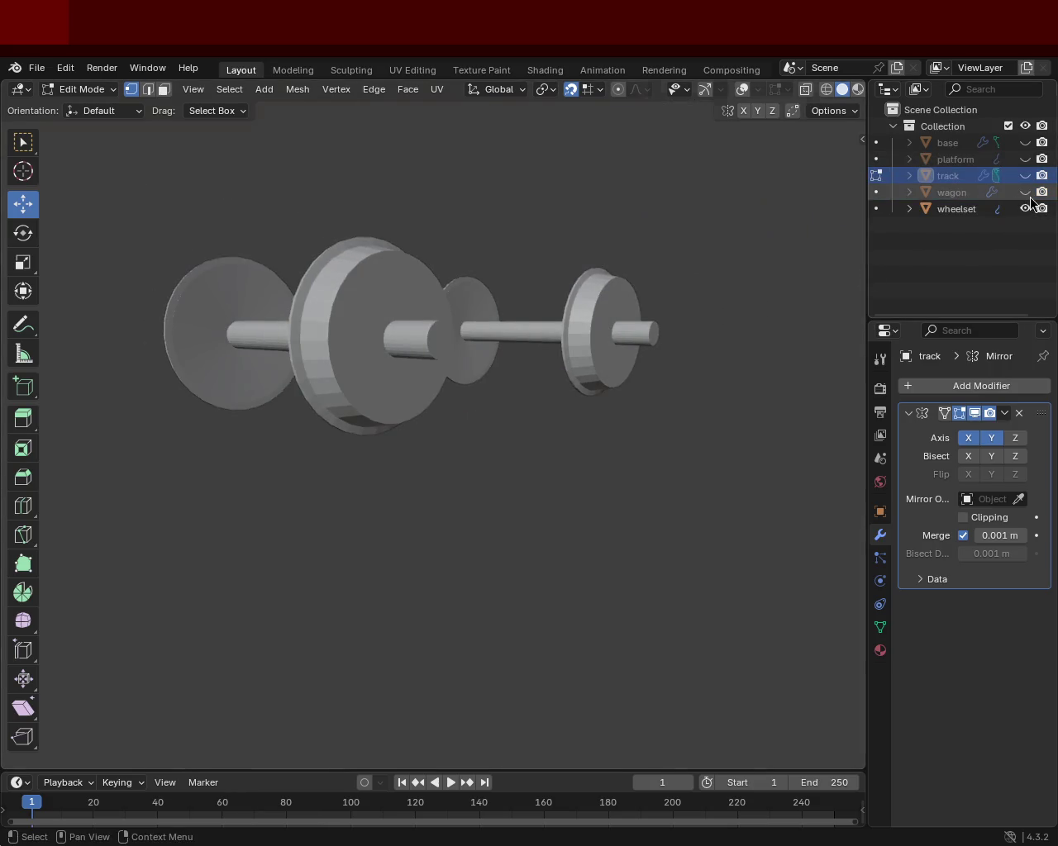
pyautogui.click(1027, 176)
# Step: Orbit and zoom to a close, low view of the rail profile
pyautogui.moveTo(389, 413); pyautogui.dragTo(497, 453)
pyautogui.scroll(3)
pyautogui.scroll(-3)
pyautogui.scroll(3)
pyautogui.scroll(3)
pyautogui.scroll(-3)
pyautogui.moveTo(560, 463); pyautogui.dragTo(617, 537)
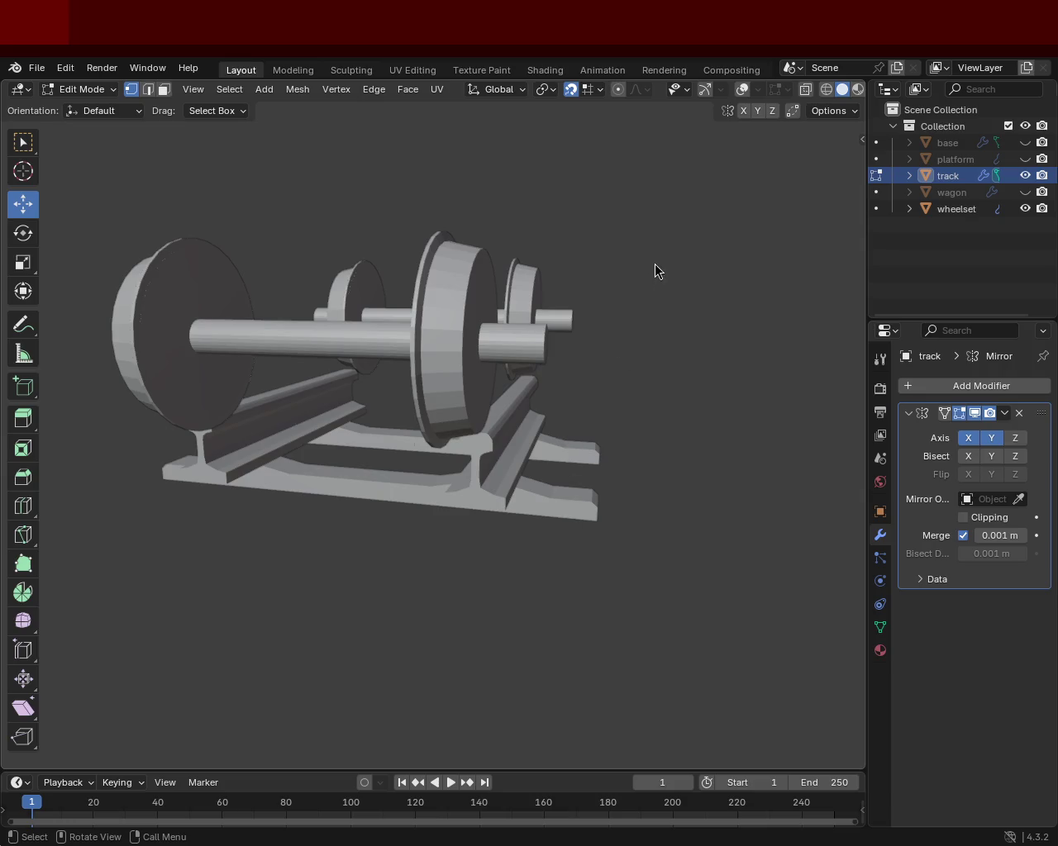
pyautogui.moveTo(601, 611); pyautogui.dragTo(462, 446)
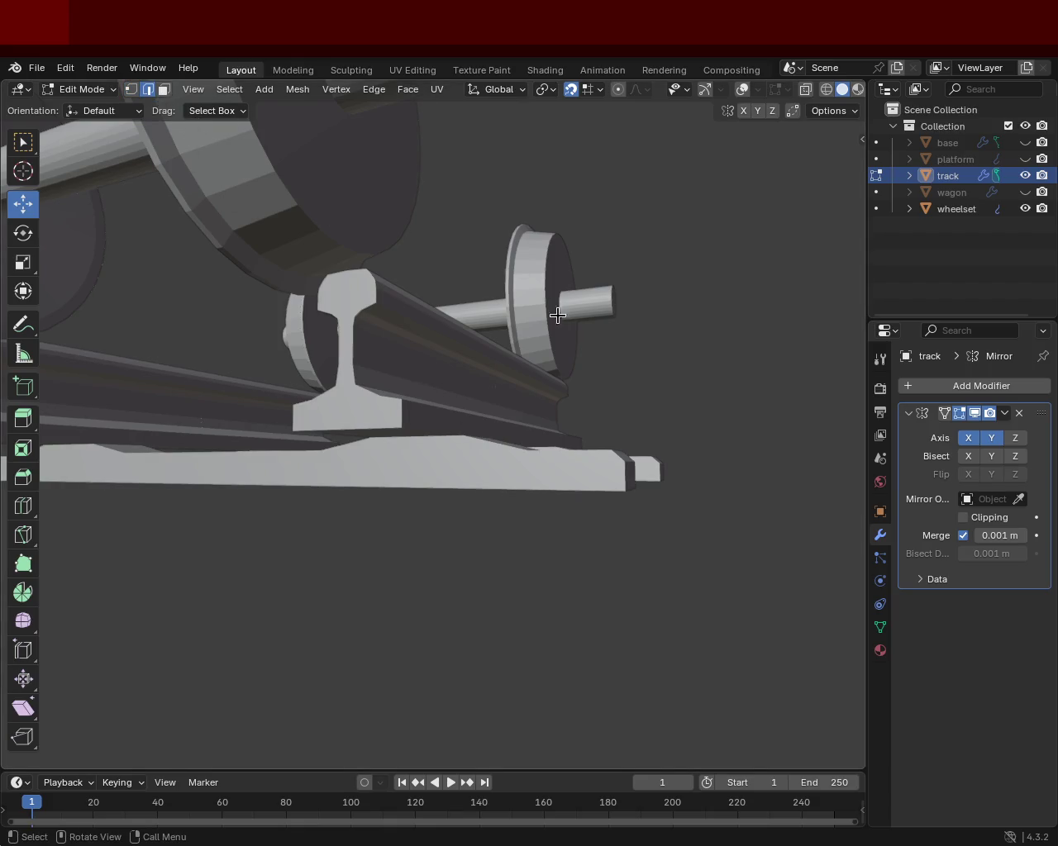
# Step: Re-enable viewport overlays and gizmos and frame the rail and tie plate
pyautogui.moveTo(558, 315); pyautogui.dragTo(883, 137)
pyautogui.click(742, 89)
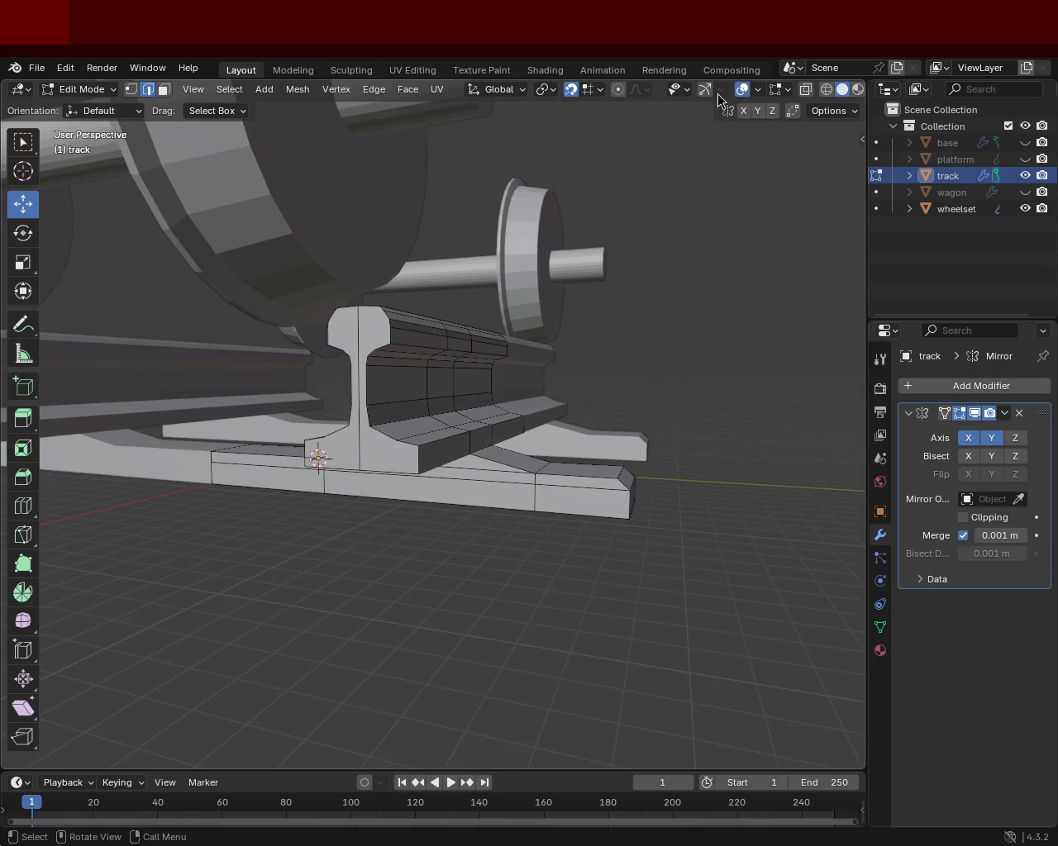
pyautogui.click(704, 88)
pyautogui.moveTo(595, 303); pyautogui.dragTo(580, 485)
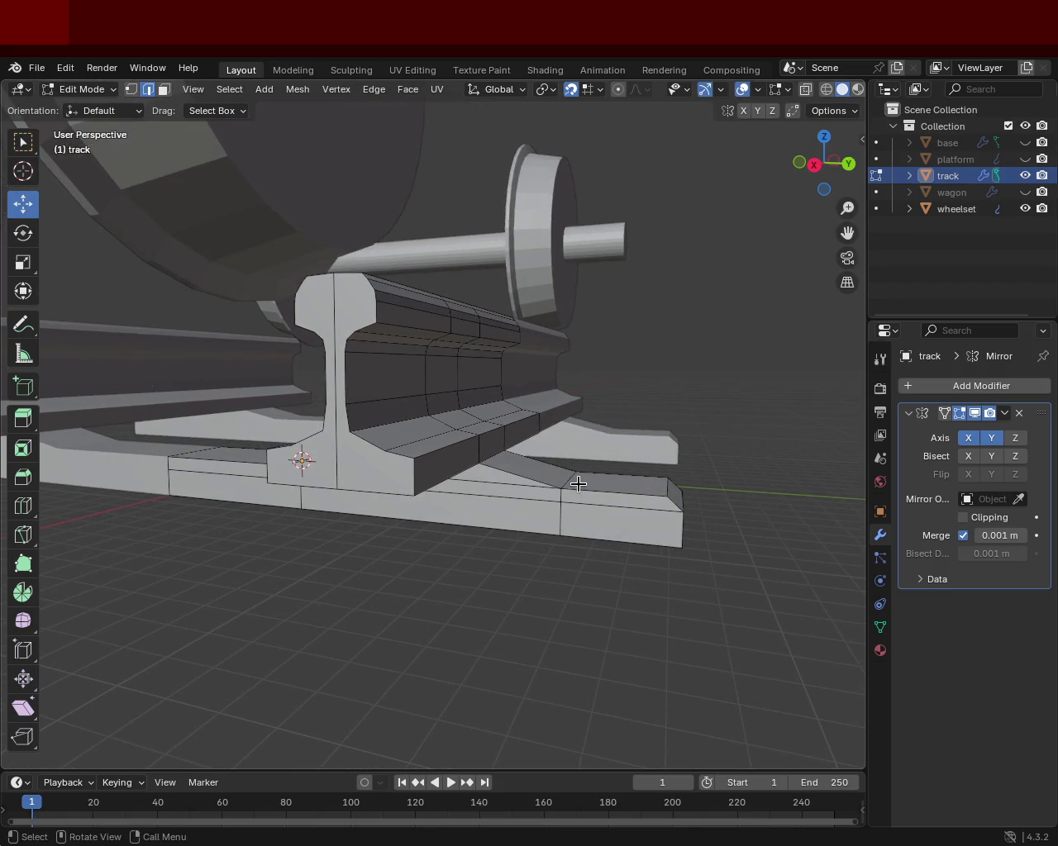
pyautogui.moveTo(572, 437); pyautogui.dragTo(586, 472)
pyautogui.moveTo(598, 469); pyautogui.dragTo(602, 471)
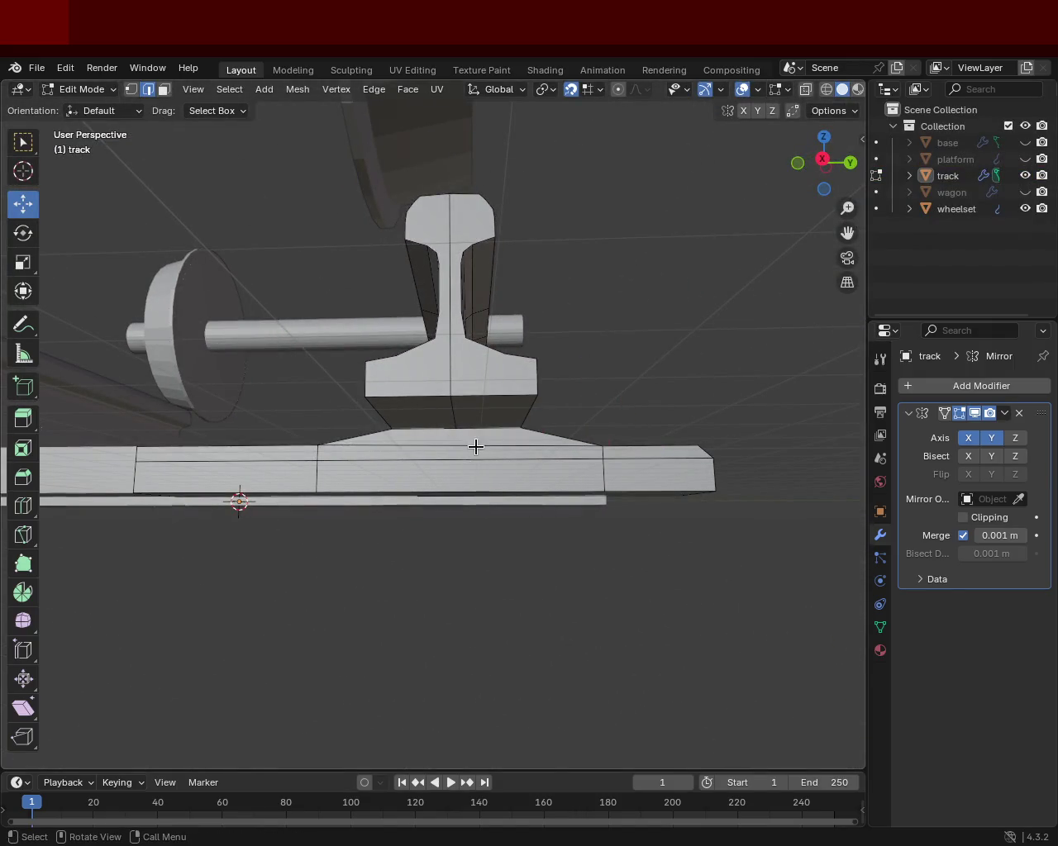
# Step: Dissolve the extra edges on the tie plate
pyautogui.press('x')
pyautogui.click(459, 462)
pyautogui.moveTo(659, 488); pyautogui.dragTo(518, 477)
pyautogui.press('x')
pyautogui.click(376, 460)
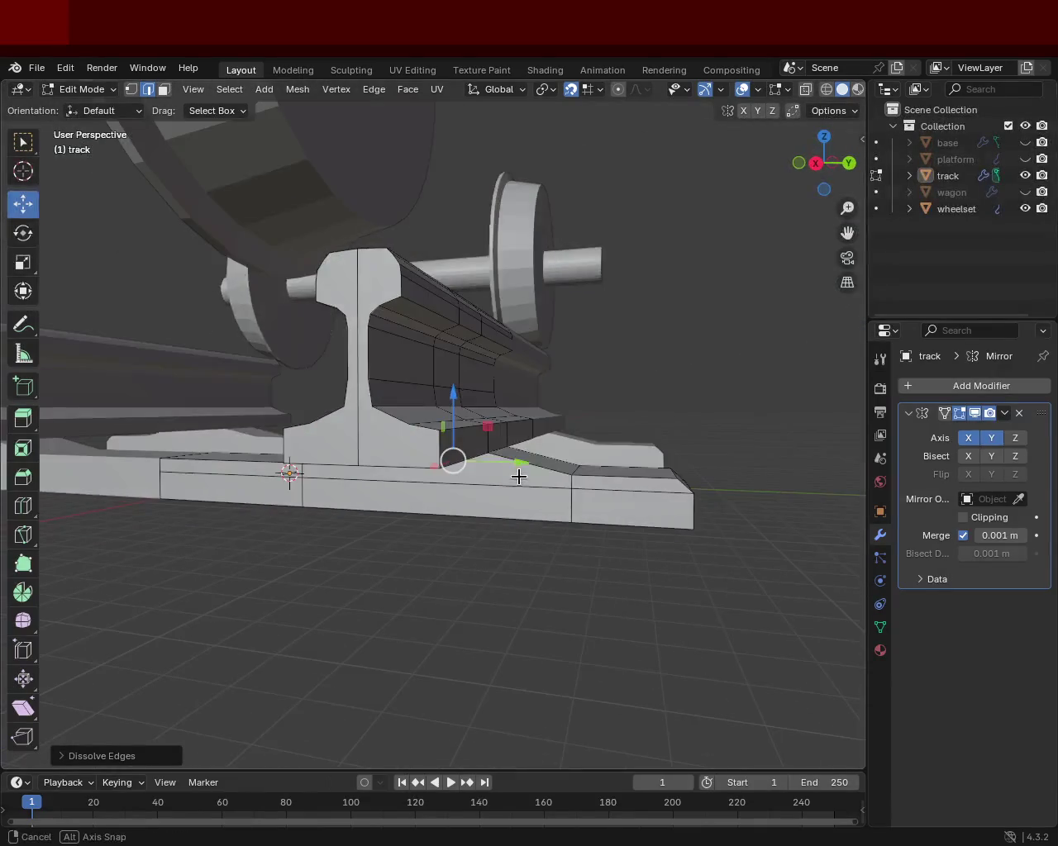
# Step: Move the tie plate's outer-end vertex vertically along Z to slope it
pyautogui.click(577, 464)
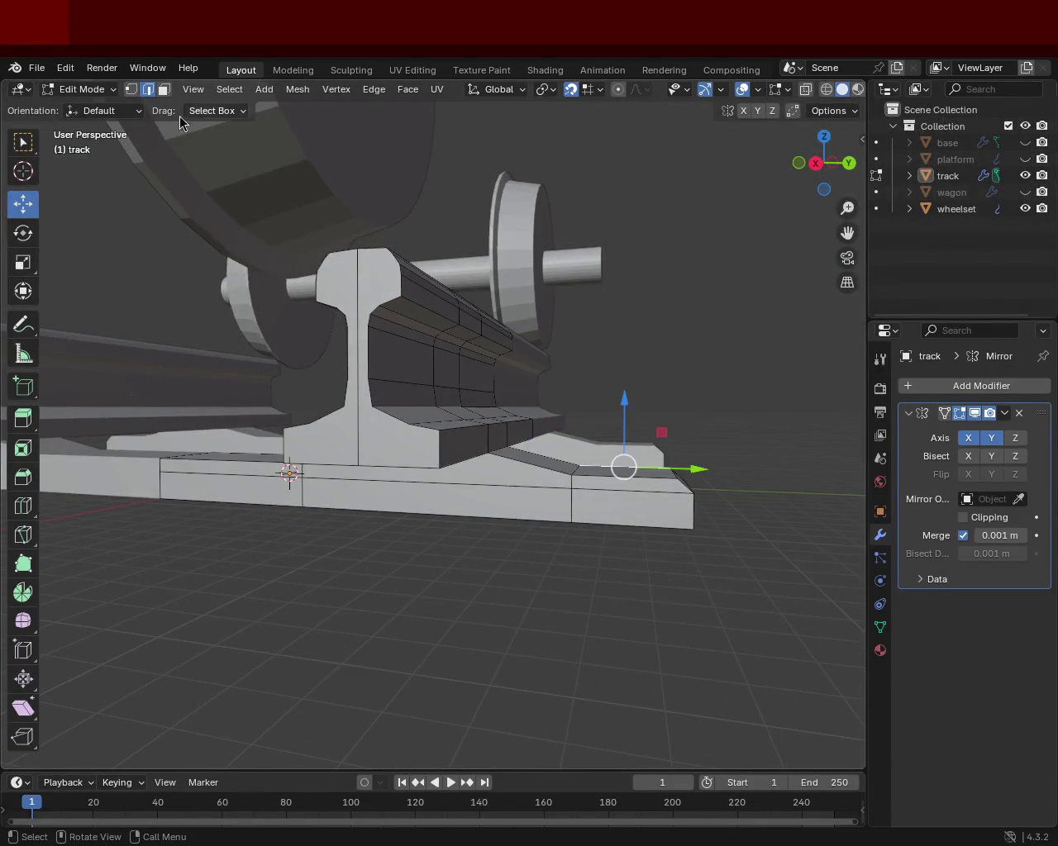
pyautogui.click(574, 474)
pyautogui.press('g')
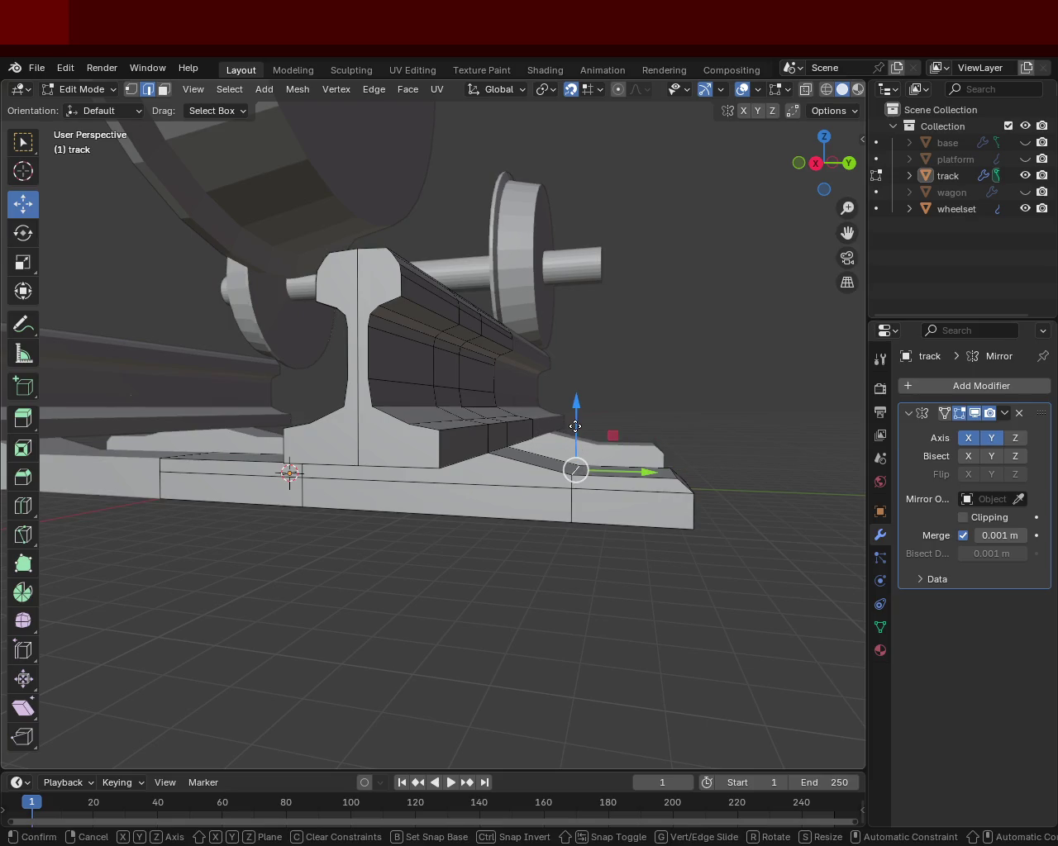
pyautogui.press('z')
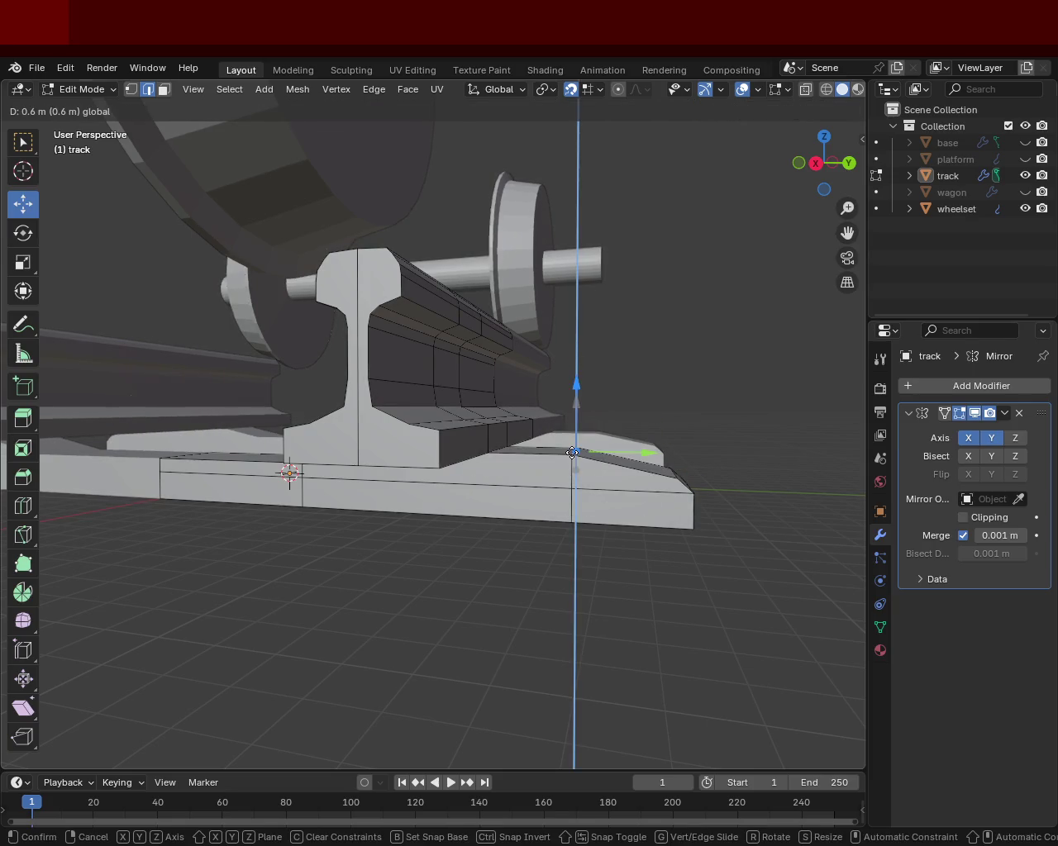
pyautogui.click(572, 458)
# Step: Try sliding the end vertex along Y, then cancel and undo the move
pyautogui.moveTo(633, 511); pyautogui.dragTo(661, 473)
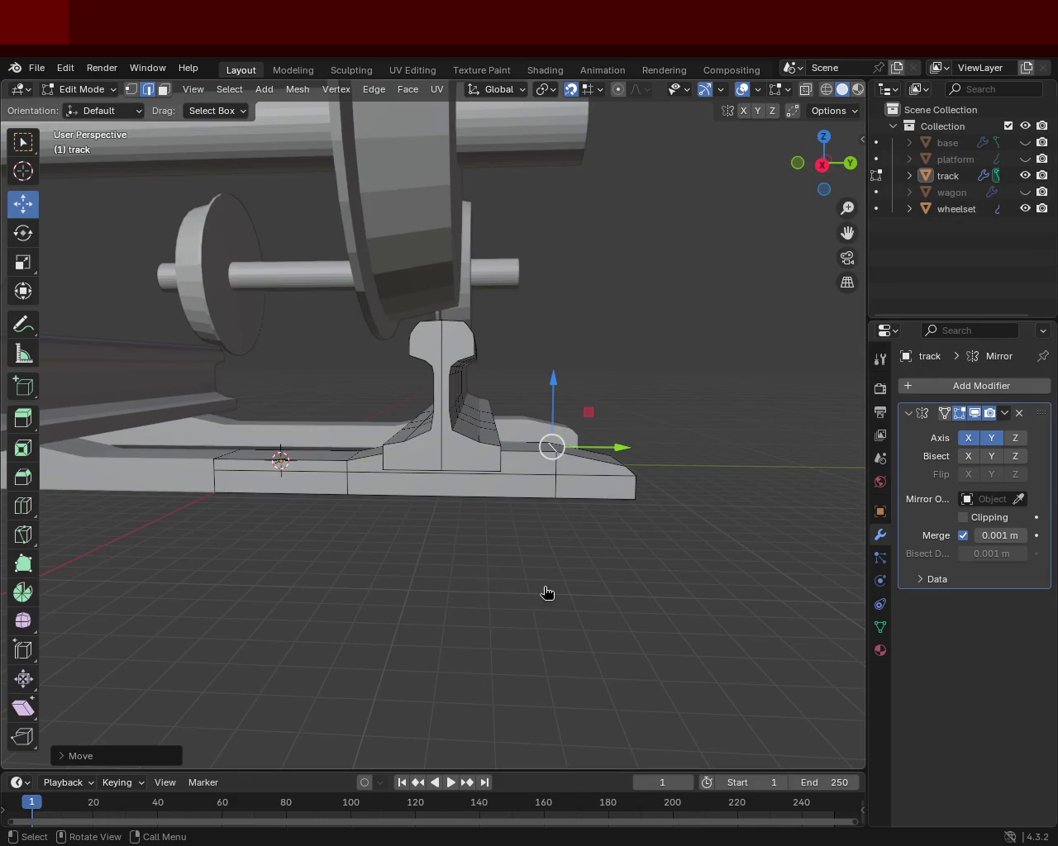
pyautogui.moveTo(680, 432); pyautogui.dragTo(552, 481)
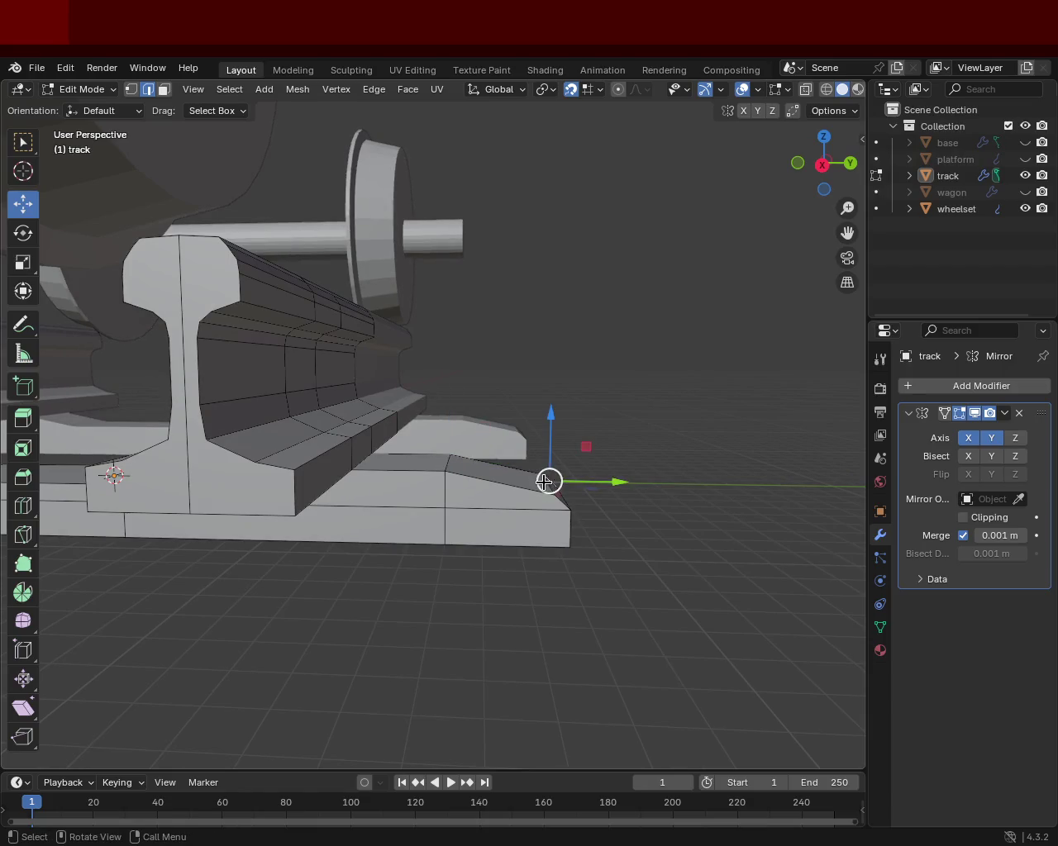
pyautogui.moveTo(612, 485); pyautogui.dragTo(573, 528)
pyautogui.moveTo(573, 528); pyautogui.dragTo(524, 501)
pyautogui.moveTo(524, 501); pyautogui.dragTo(536, 514)
pyautogui.hotkey('ctrl', 'z')
pyautogui.press('Escape')
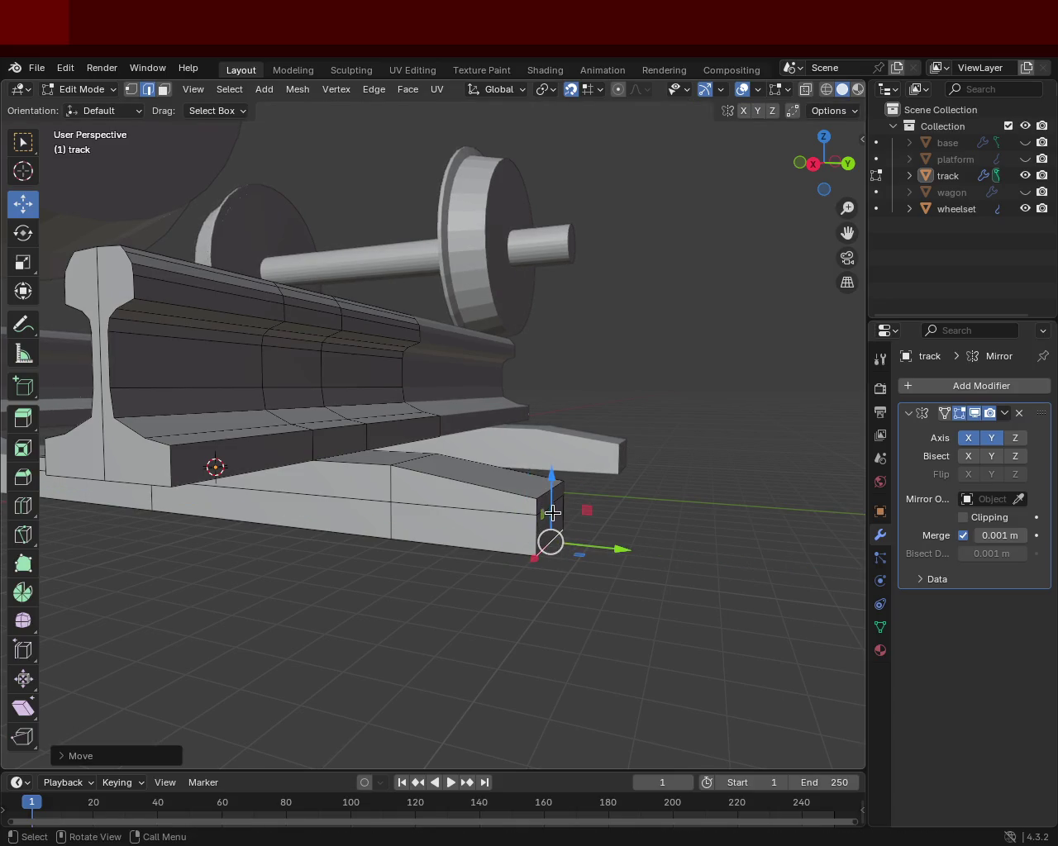
pyautogui.hotkey('ctrl', 'z')
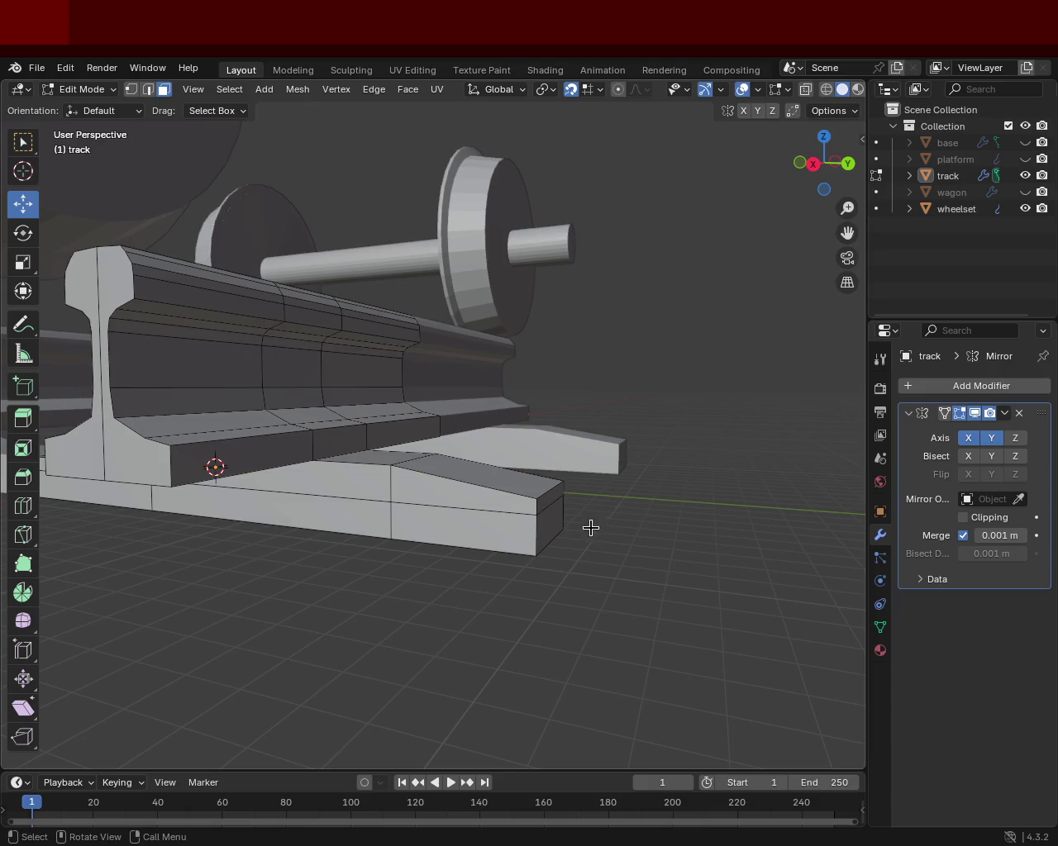
# Step: Move the tie plate's top end edge along Y toward the rail
pyautogui.moveTo(561, 525); pyautogui.dragTo(581, 536)
pyautogui.moveTo(583, 529); pyautogui.dragTo(527, 534)
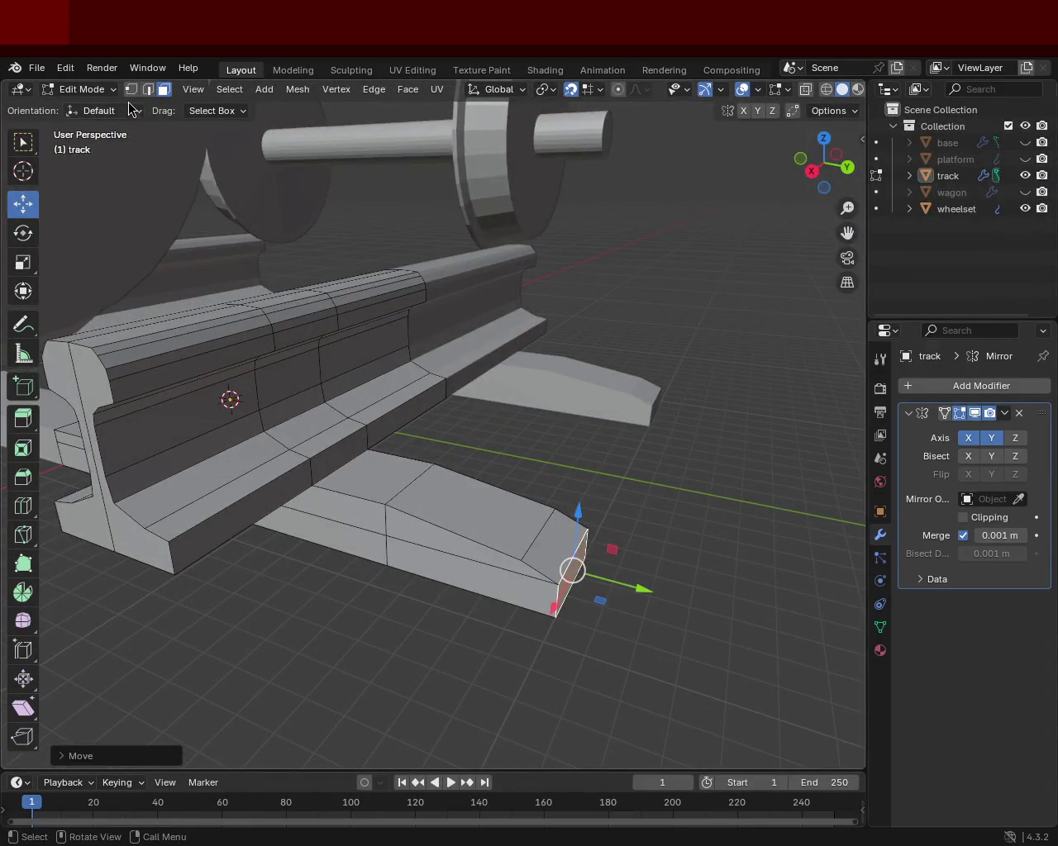
pyautogui.click(148, 89)
pyautogui.click(543, 539)
pyautogui.press('g')
pyautogui.press('y')
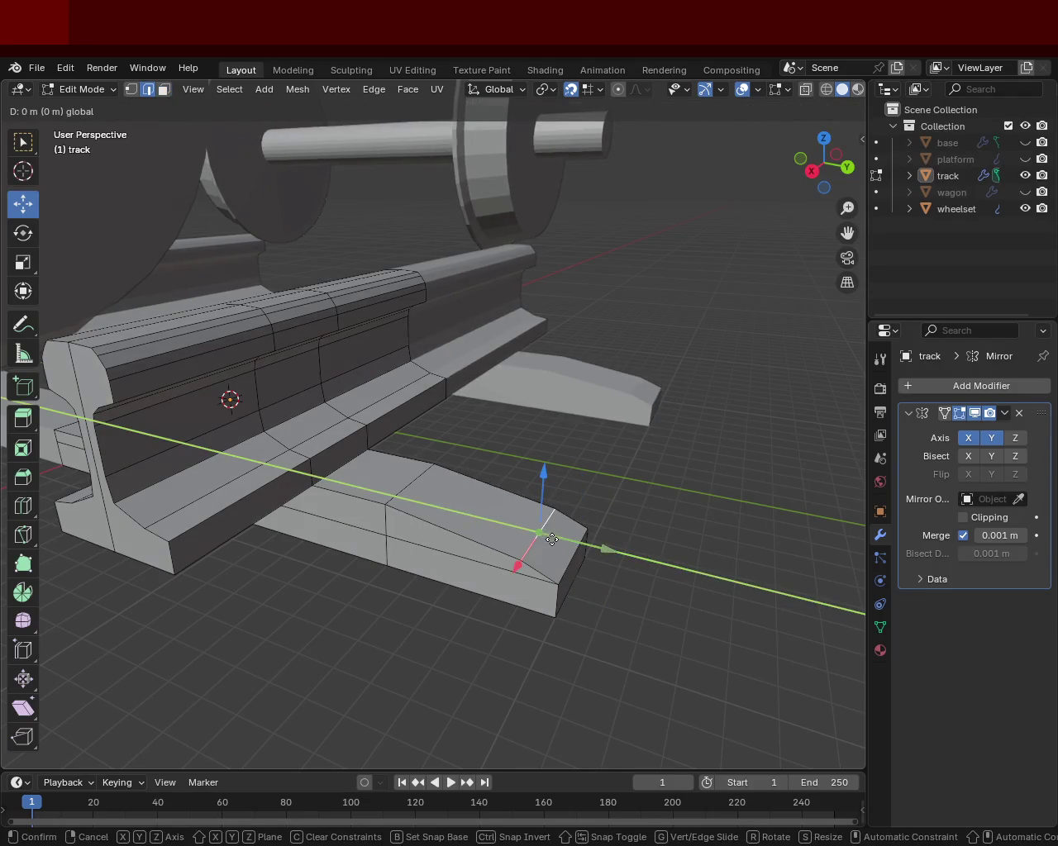
pyautogui.click(556, 542)
# Step: Cancel a Z move, then slide the plate's end edge lengthwise and inspect it
pyautogui.moveTo(556, 541); pyautogui.dragTo(602, 505)
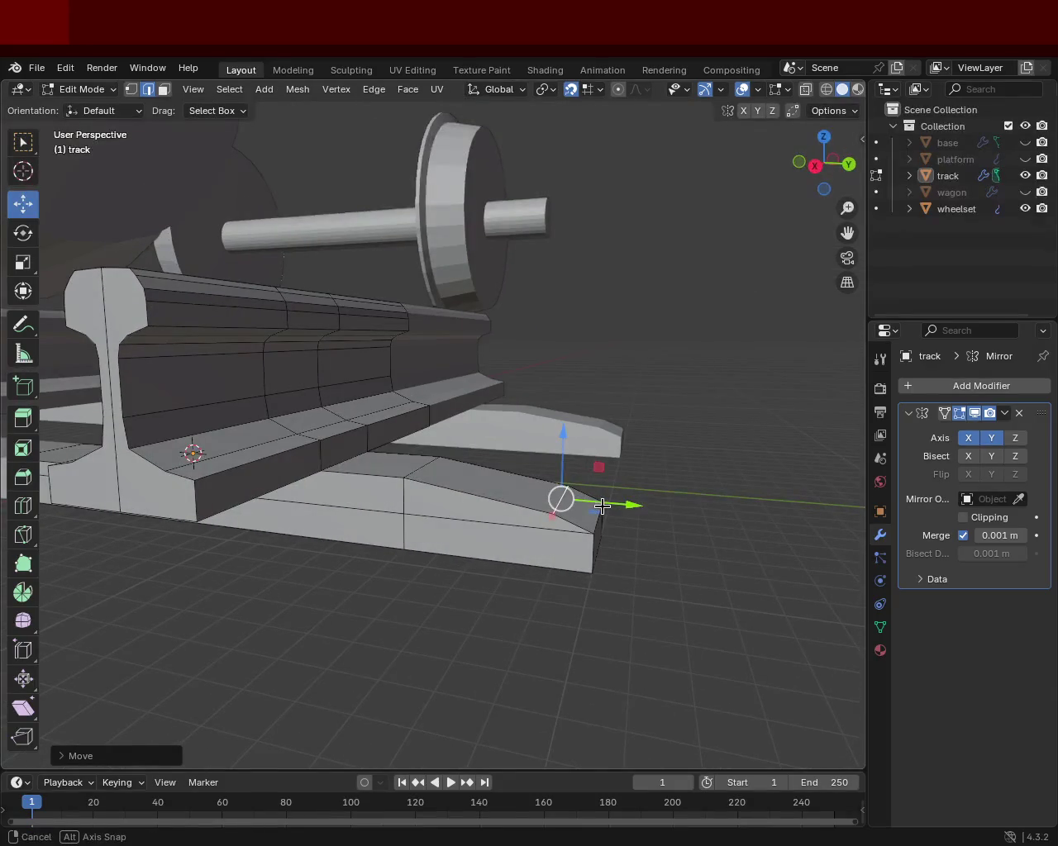
pyautogui.moveTo(560, 467); pyautogui.dragTo(580, 500)
pyautogui.rightClick(609, 501)
pyautogui.rightClick(659, 515)
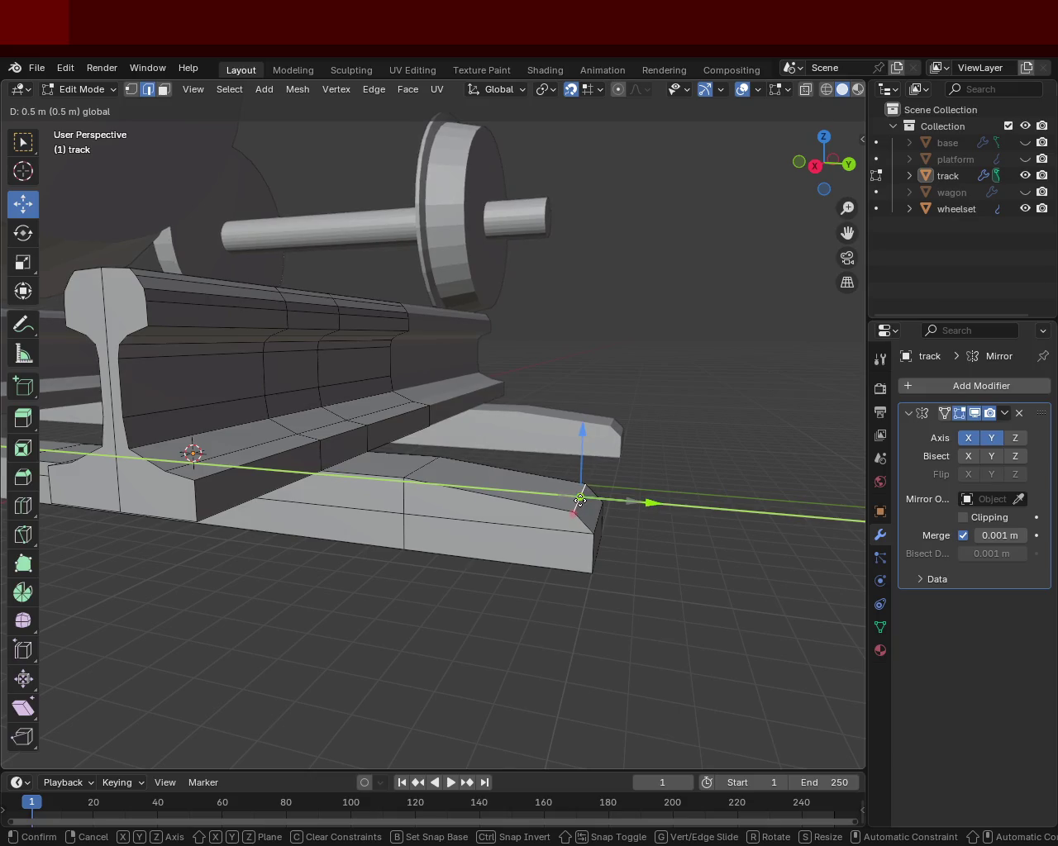
pyautogui.moveTo(580, 500); pyautogui.dragTo(466, 492)
pyautogui.moveTo(487, 530); pyautogui.dragTo(147, 150)
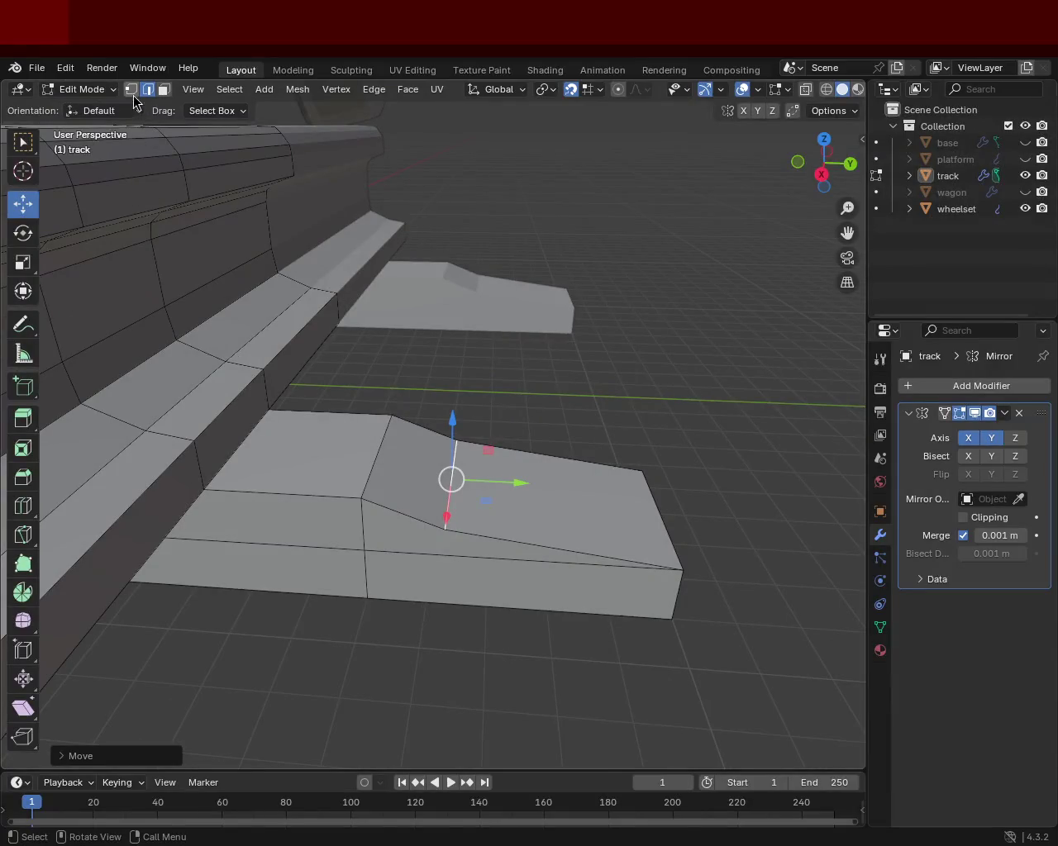
# Step: Subdivide two tie plate end edges and join their midpoints with a new edge
pyautogui.click(132, 92)
pyautogui.click(681, 568)
pyautogui.hotkey('ctrl', 'e')
pyautogui.click(569, 496)
pyautogui.click(642, 470)
pyautogui.hotkey('ctrl', 'e')
pyautogui.click(563, 535)
pyautogui.click(563, 536)
pyautogui.press('j')
pyautogui.click(563, 536)
# Step: Move the upper new vertex along Z and then along Y
pyautogui.click(551, 480)
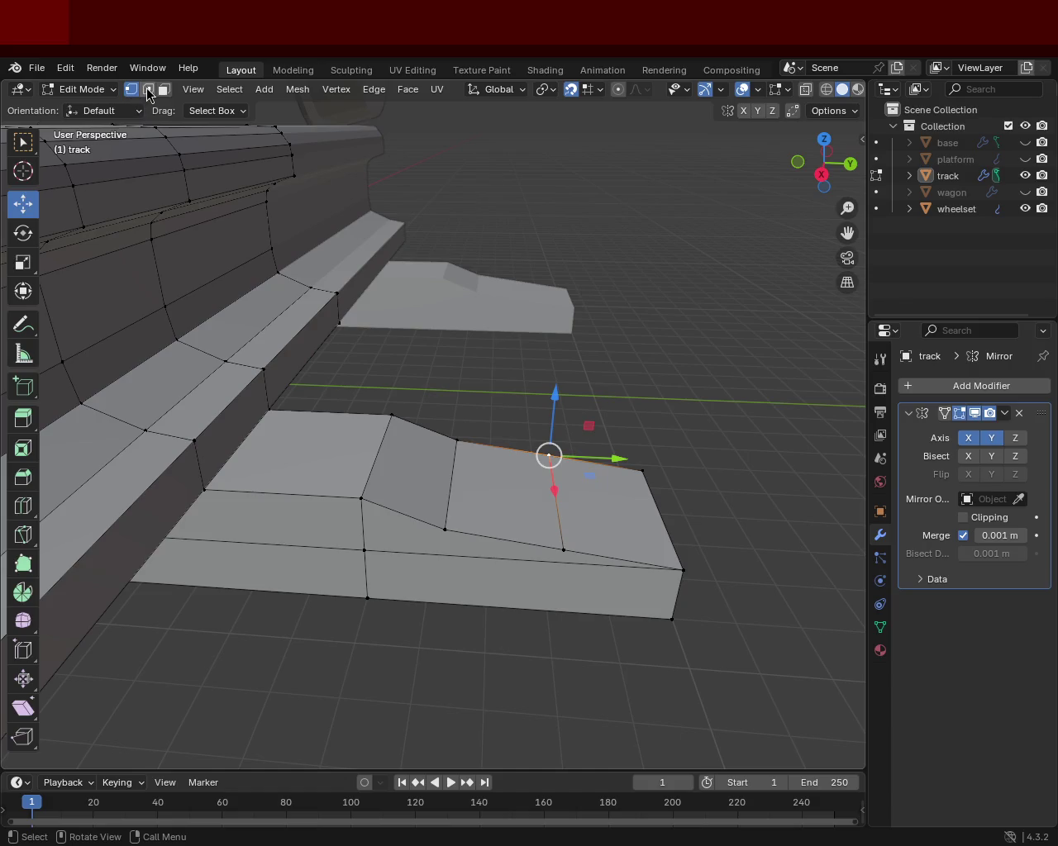
pyautogui.moveTo(562, 458); pyautogui.dragTo(557, 485)
pyautogui.press('g')
pyautogui.press('y')
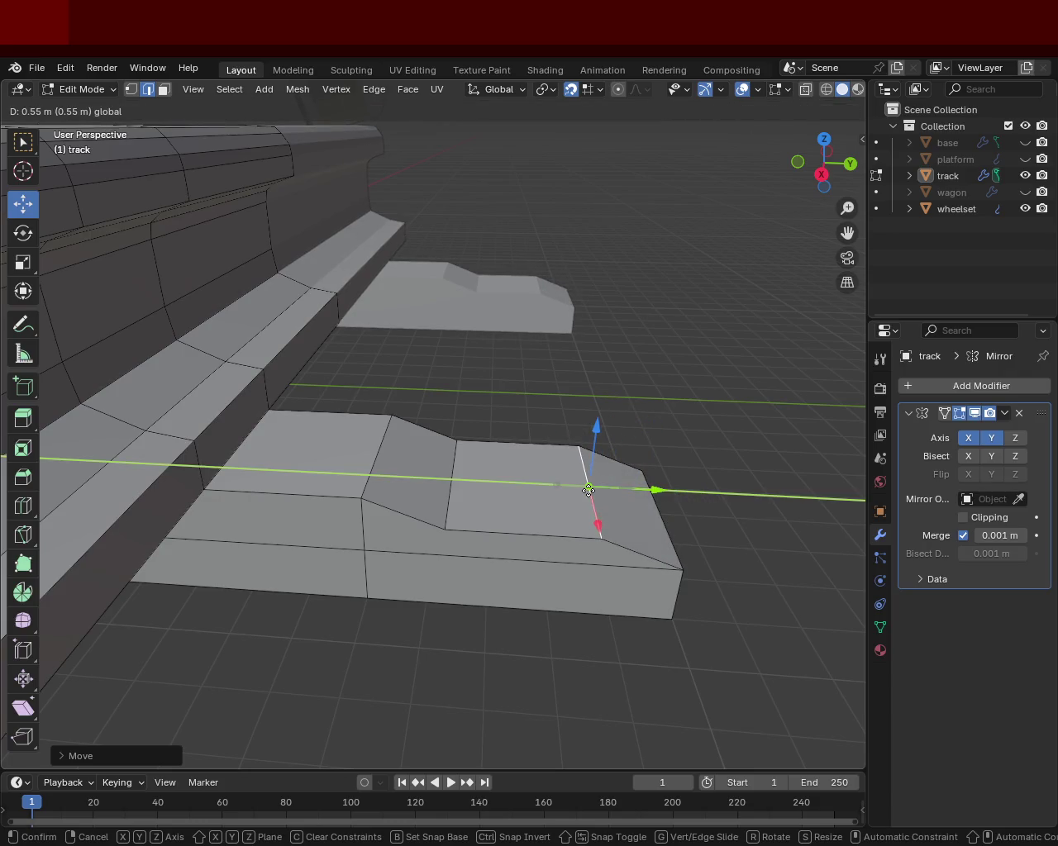
pyautogui.click(588, 491)
pyautogui.click(711, 499)
# Step: Move the vertex 0.9 m along the plate instead of 1.5 m and hide overlays
pyautogui.moveTo(711, 498); pyautogui.dragTo(584, 495)
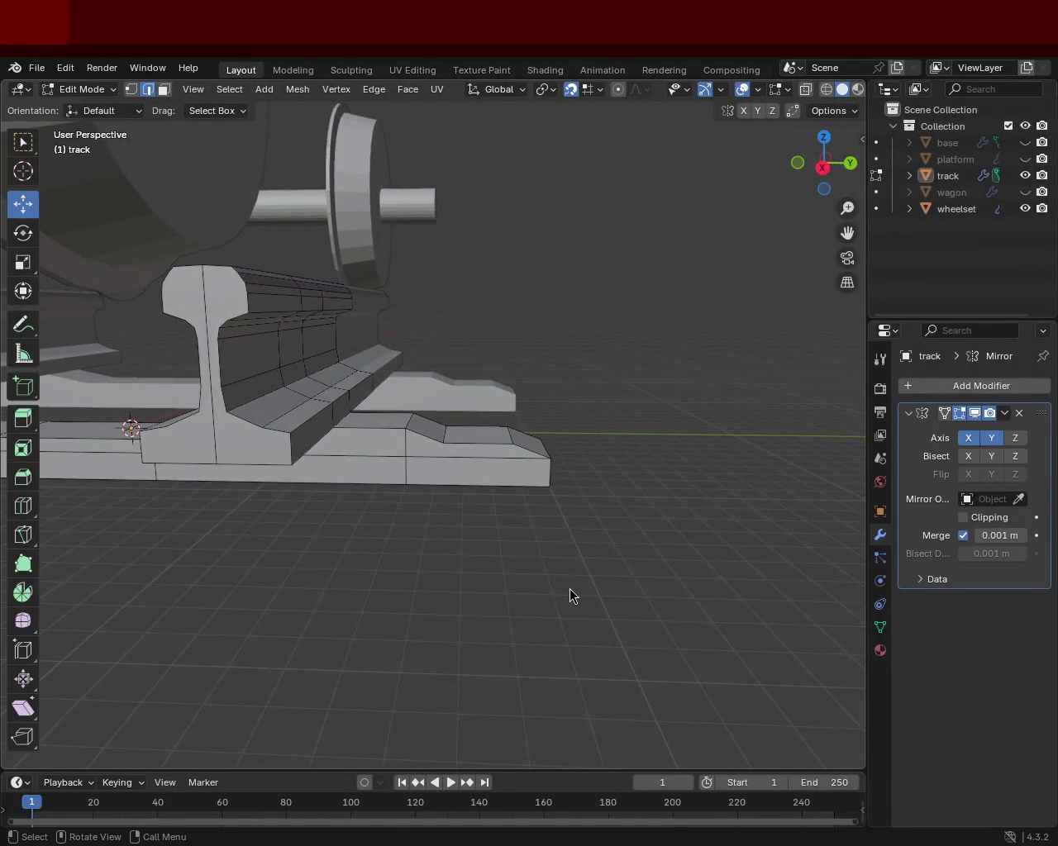
pyautogui.scroll(3)
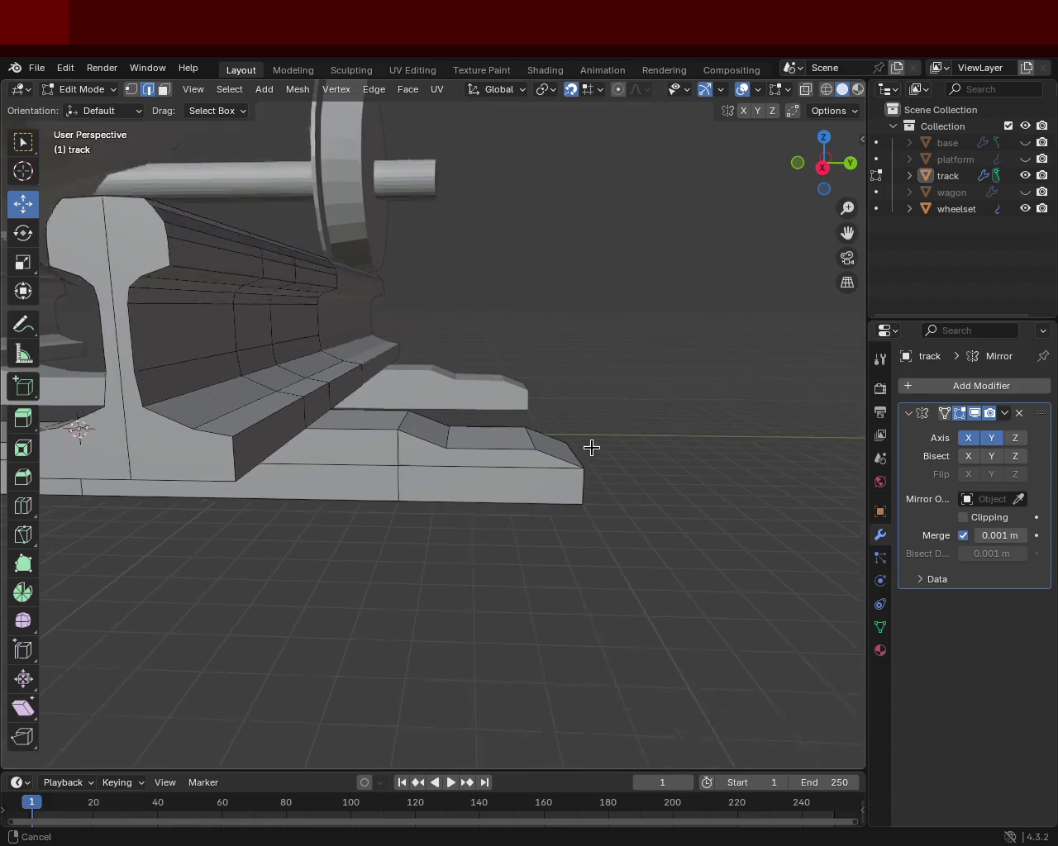
pyautogui.scroll(3)
pyautogui.moveTo(613, 436); pyautogui.dragTo(591, 437)
pyautogui.moveTo(582, 546); pyautogui.dragTo(551, 536)
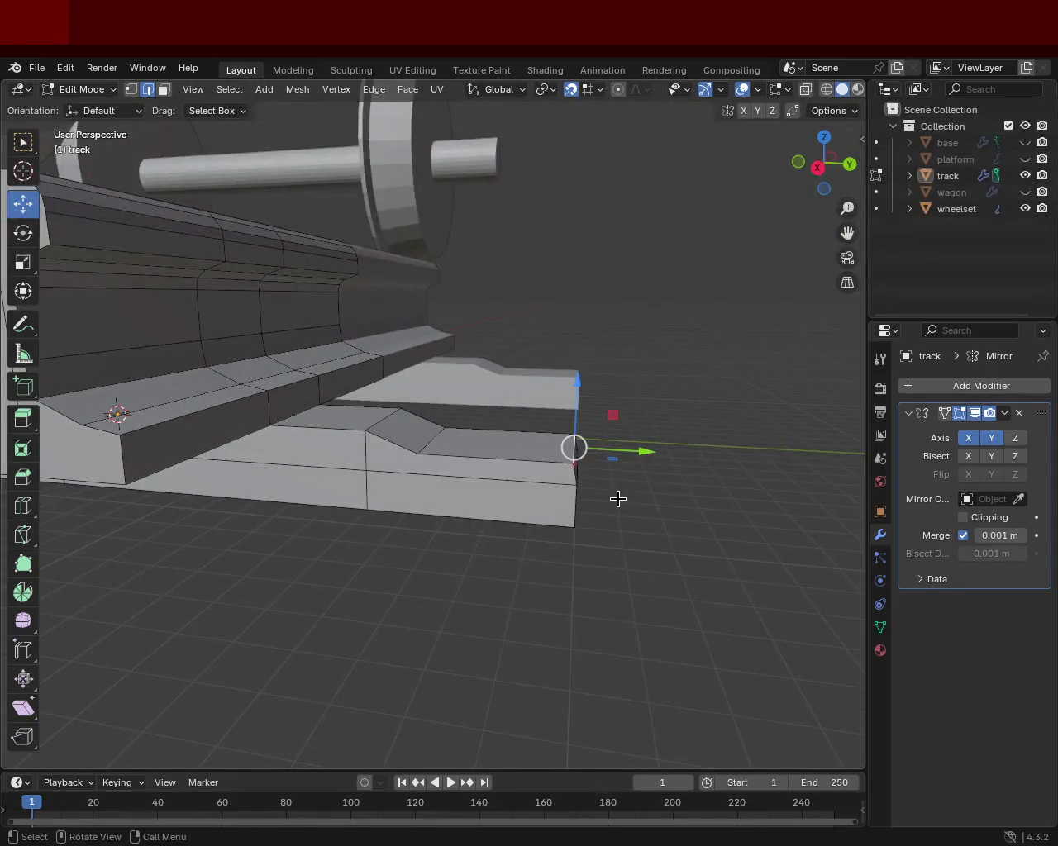
pyautogui.hotkey('ctrl', 'z')
pyautogui.moveTo(593, 446); pyautogui.dragTo(563, 455)
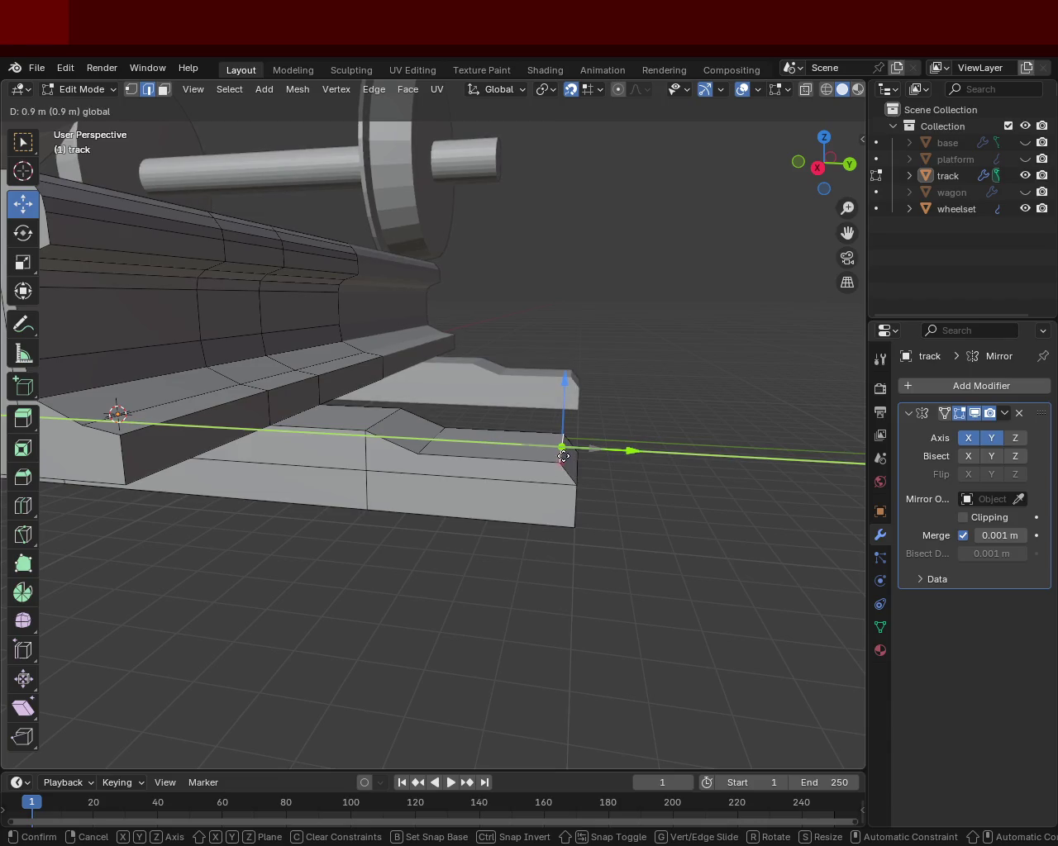
pyautogui.moveTo(683, 551); pyautogui.dragTo(703, 404)
pyautogui.click(743, 91)
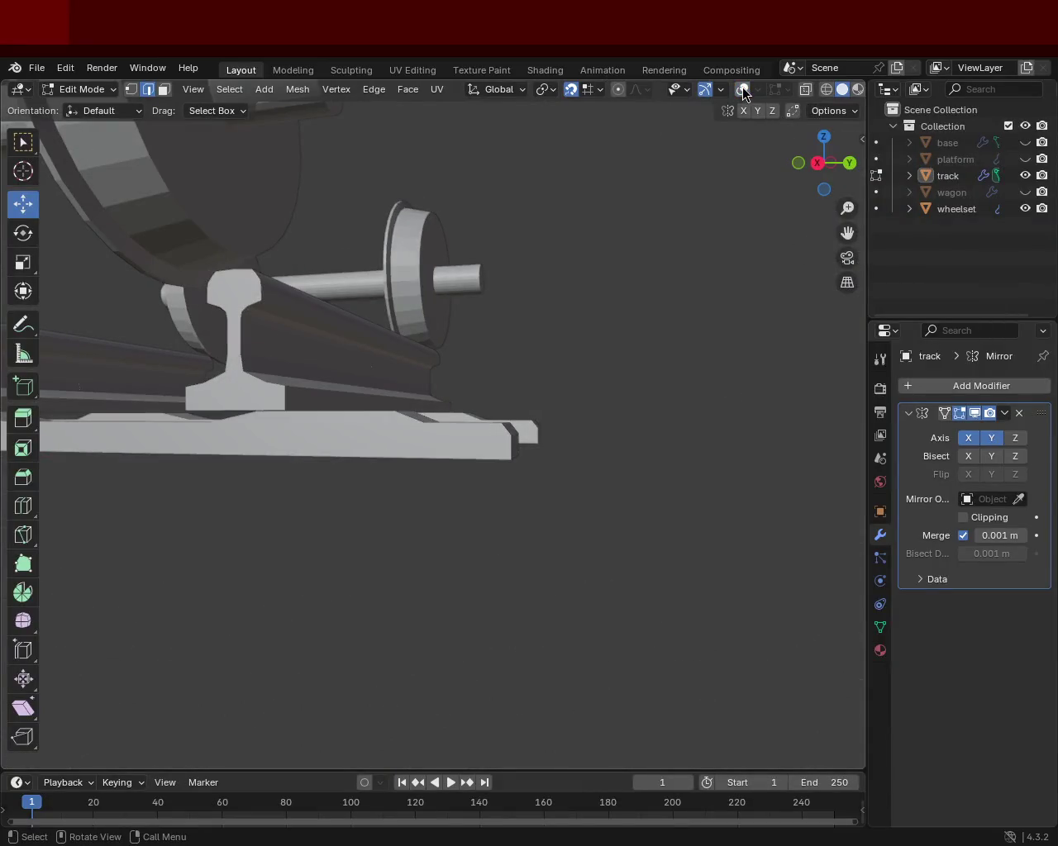
pyautogui.click(716, 93)
pyautogui.moveTo(520, 267); pyautogui.dragTo(372, 394)
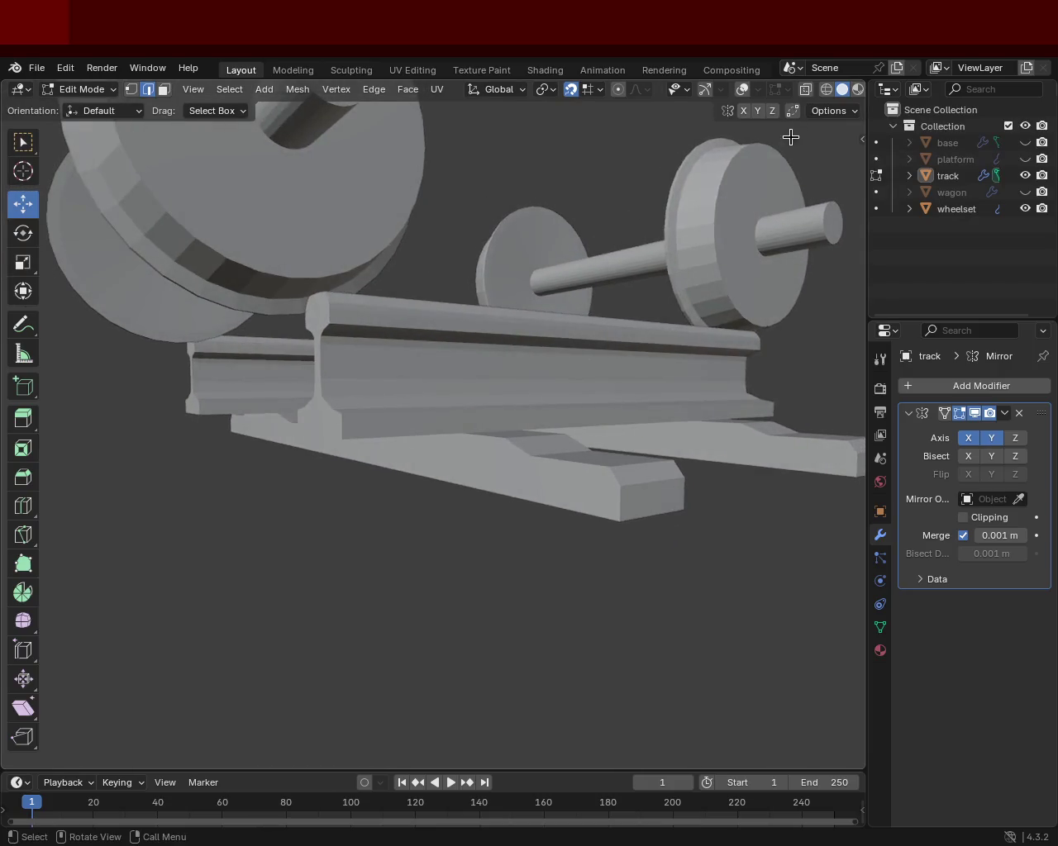
pyautogui.moveTo(554, 460); pyautogui.dragTo(498, 474)
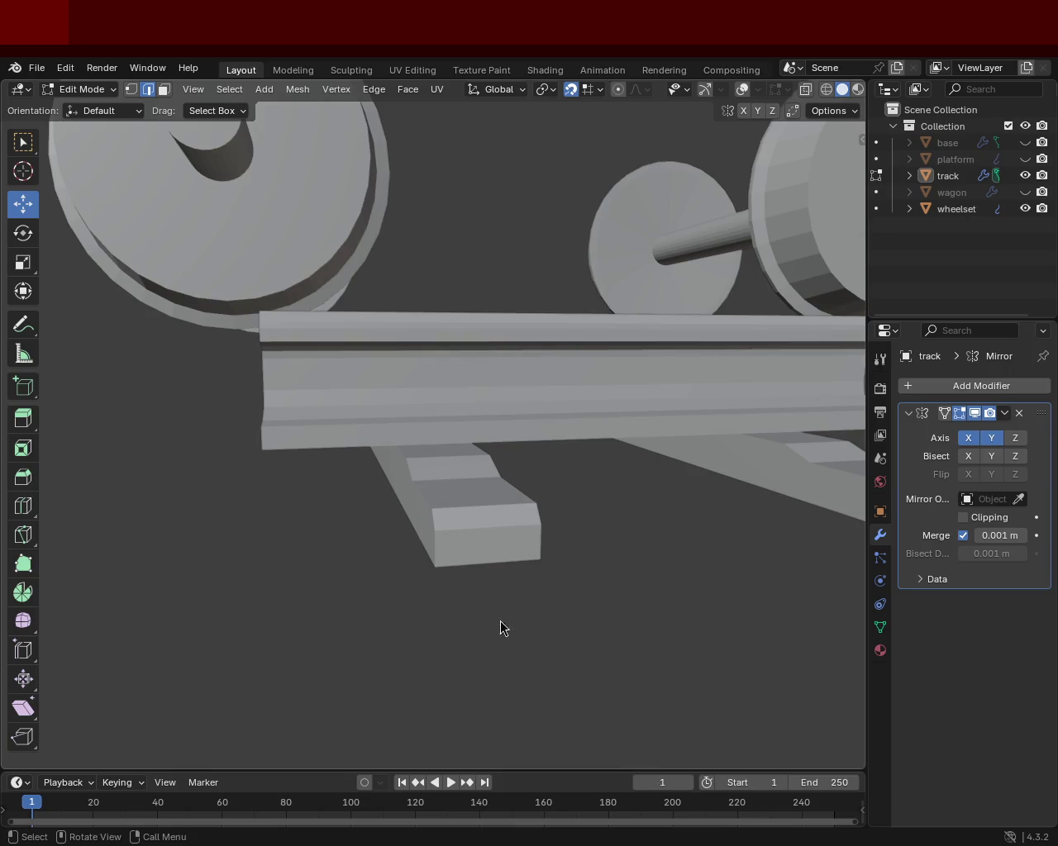
pyautogui.moveTo(593, 542); pyautogui.dragTo(687, 522)
pyautogui.press('Tab')
pyautogui.moveTo(529, 484); pyautogui.dragTo(598, 465)
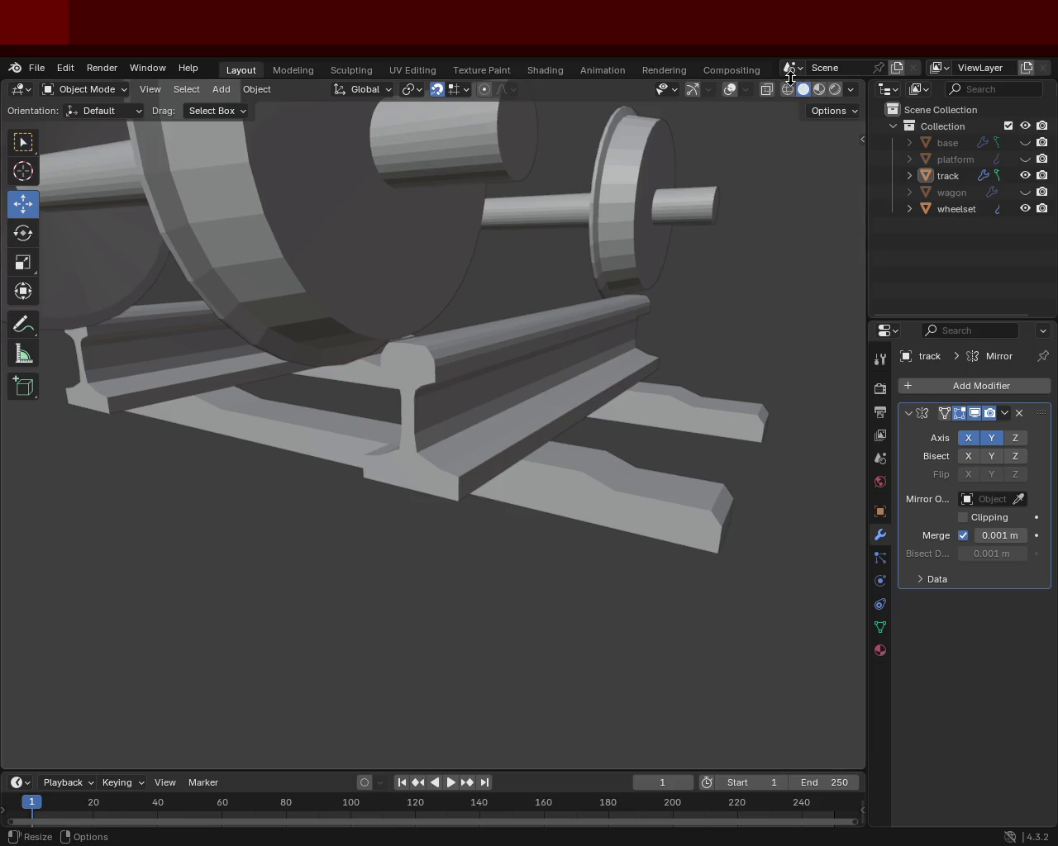
pyautogui.hotkey('shift', 'z')
pyautogui.press('Tab')
pyautogui.moveTo(451, 489); pyautogui.dragTo(514, 434)
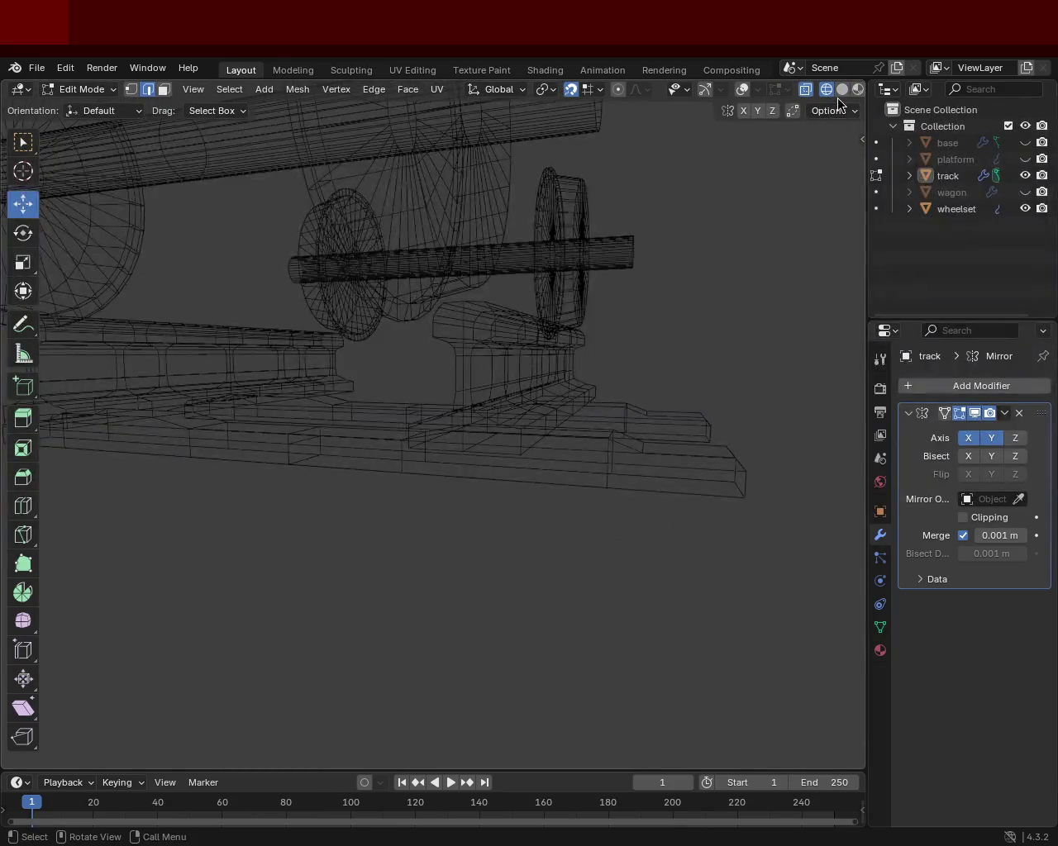
pyautogui.click(842, 90)
pyautogui.moveTo(744, 207); pyautogui.dragTo(578, 330)
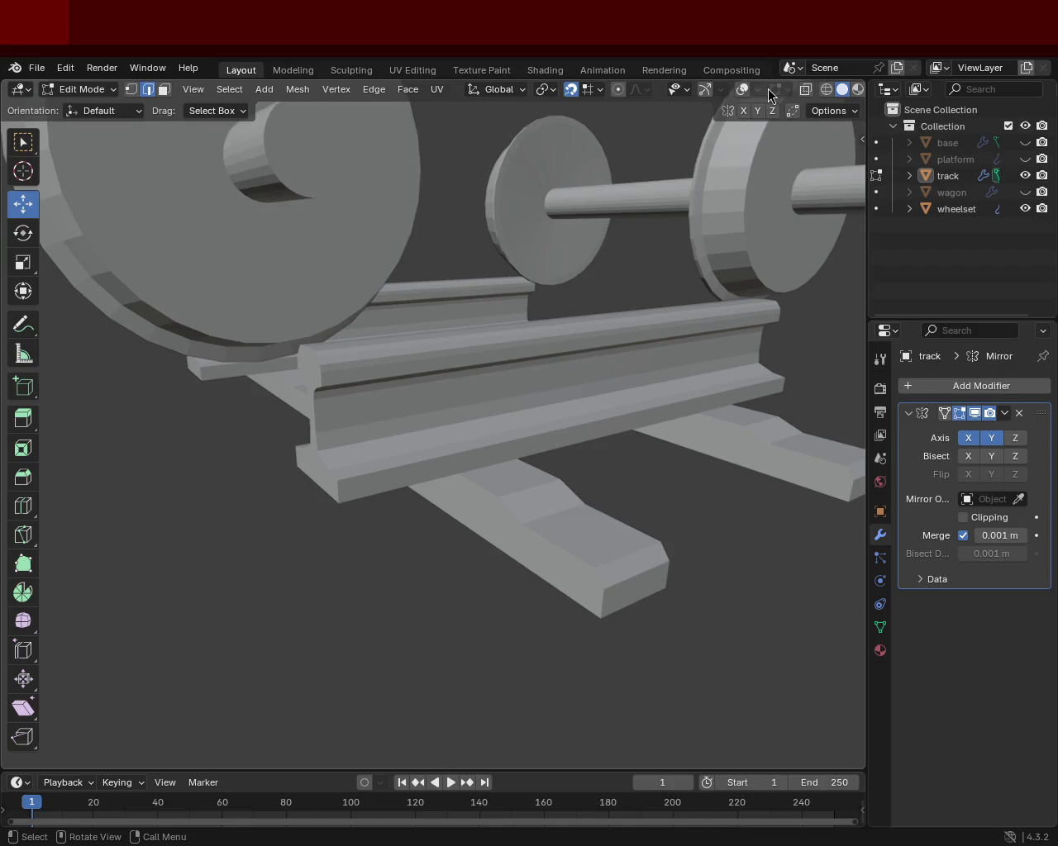
pyautogui.click(742, 89)
pyautogui.click(705, 89)
pyautogui.moveTo(460, 336); pyautogui.dragTo(548, 347)
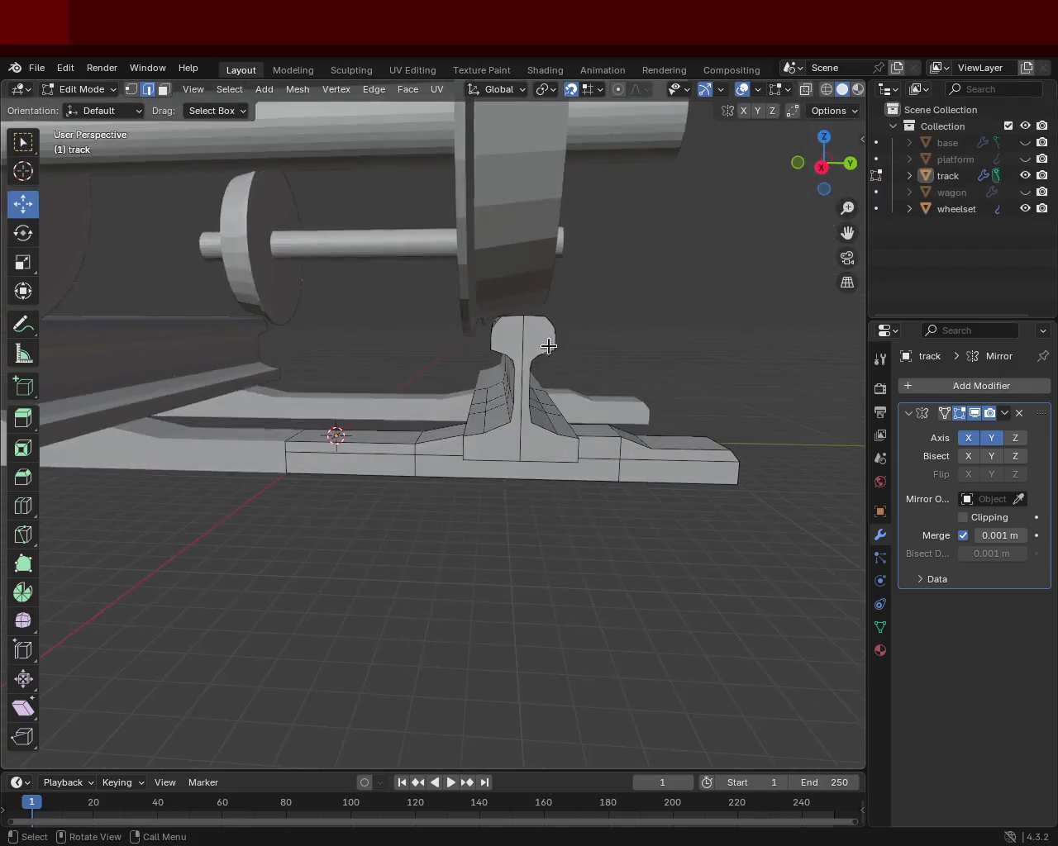
pyautogui.moveTo(382, 474); pyautogui.dragTo(561, 399)
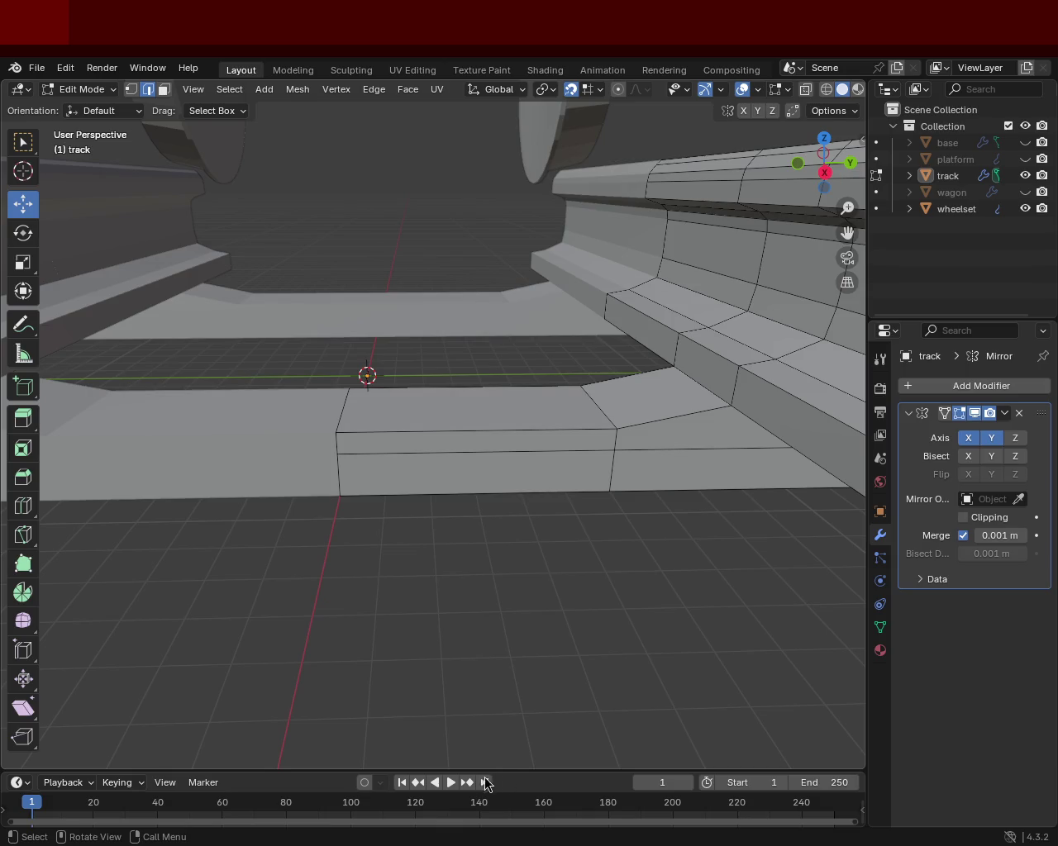
# Step: Switch the track mesh to Vertex select mode
pyautogui.click(131, 89)
# Step: Subdivide the tie plate's top and side edges to add midpoint vertices
pyautogui.click(616, 429)
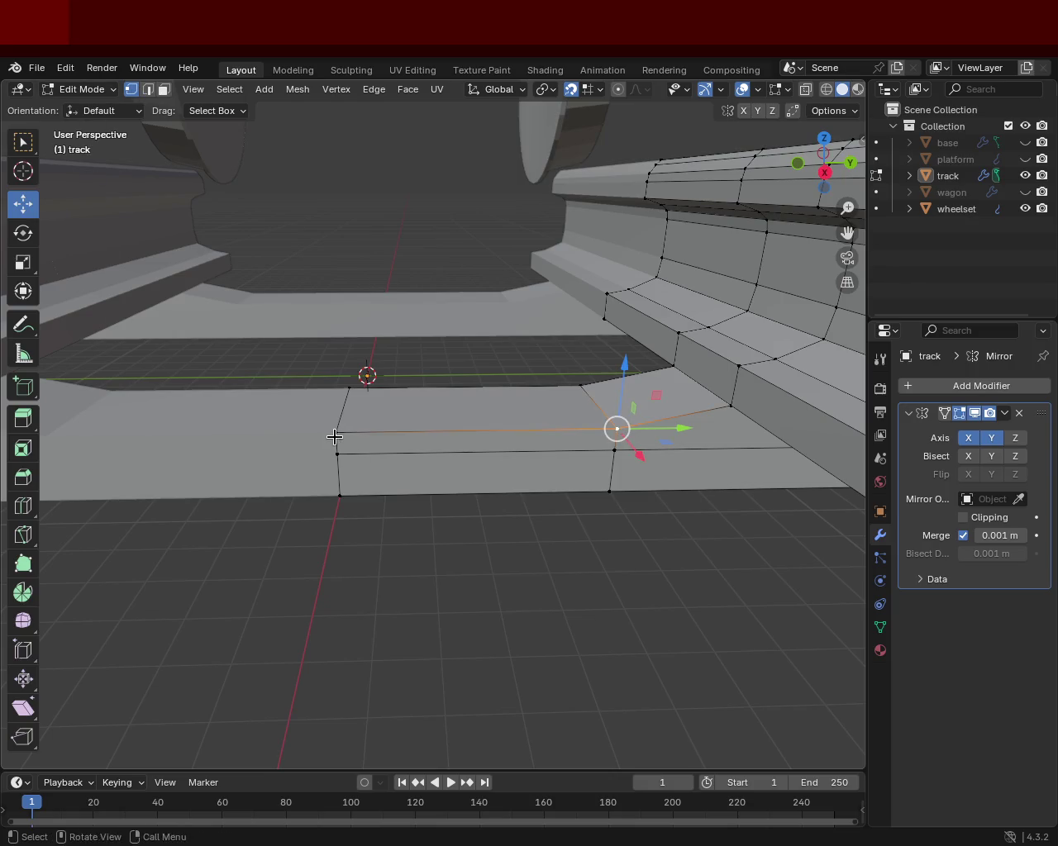
pyautogui.click(337, 432)
pyautogui.click(617, 429)
pyautogui.hotkey('ctrl', 'e')
pyautogui.click(504, 472)
pyautogui.click(350, 376)
pyautogui.click(579, 382)
pyautogui.hotkey('ctrl', 'e')
pyautogui.click(446, 458)
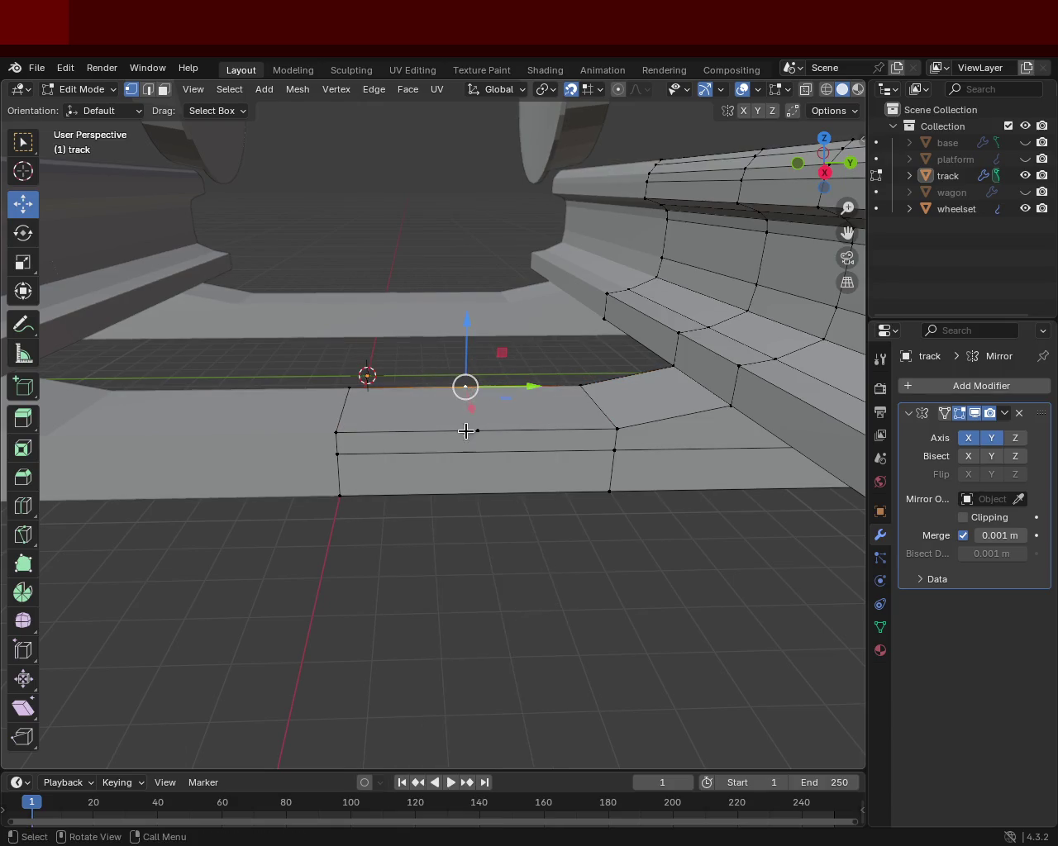
# Step: Lower the edge between the midpoints 0.5 m into a dent, then undo it
pyautogui.click(467, 430)
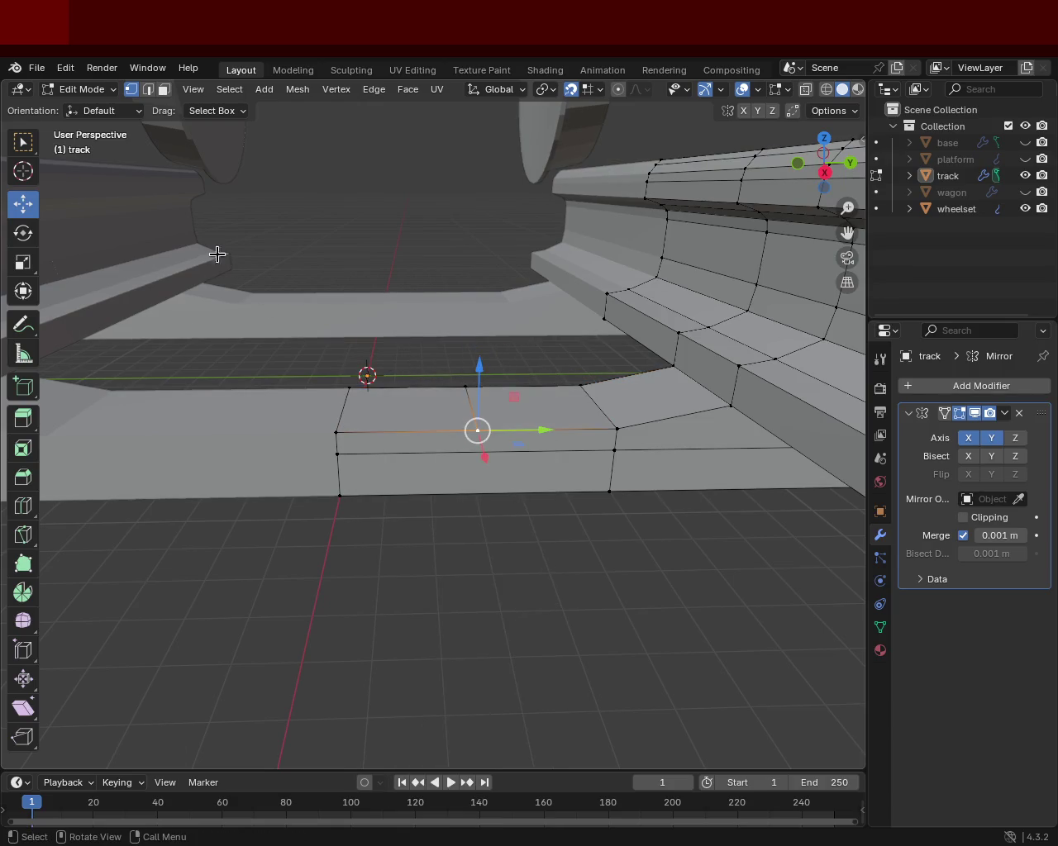
pyautogui.click(148, 89)
pyautogui.click(489, 414)
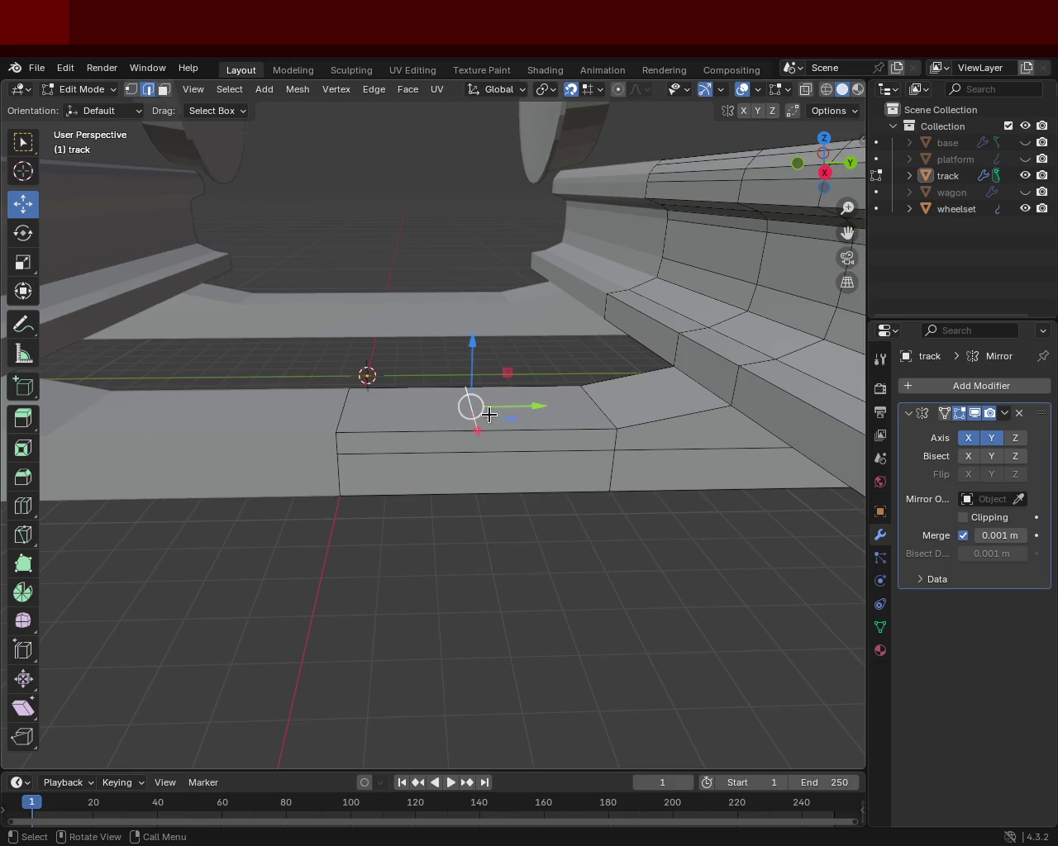
pyautogui.moveTo(488, 414); pyautogui.dragTo(420, 405)
pyautogui.moveTo(423, 334); pyautogui.dragTo(565, 430)
pyautogui.click(339, 401)
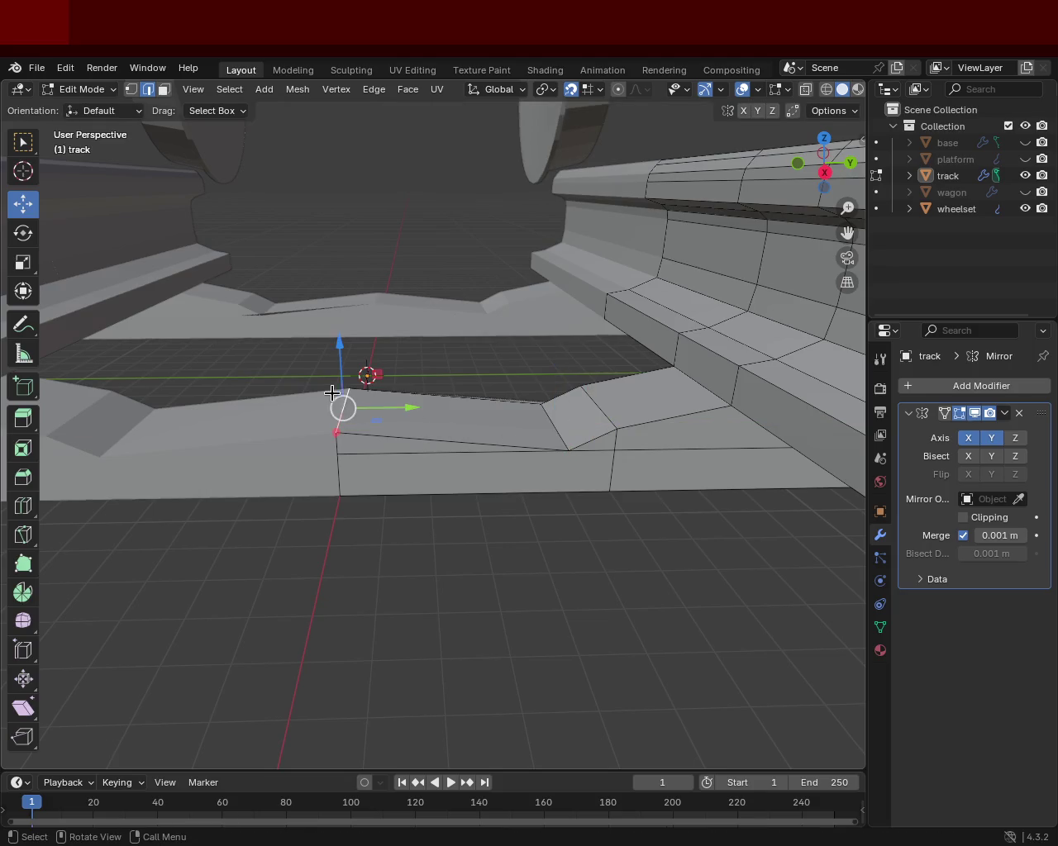
pyautogui.moveTo(373, 314); pyautogui.dragTo(515, 352)
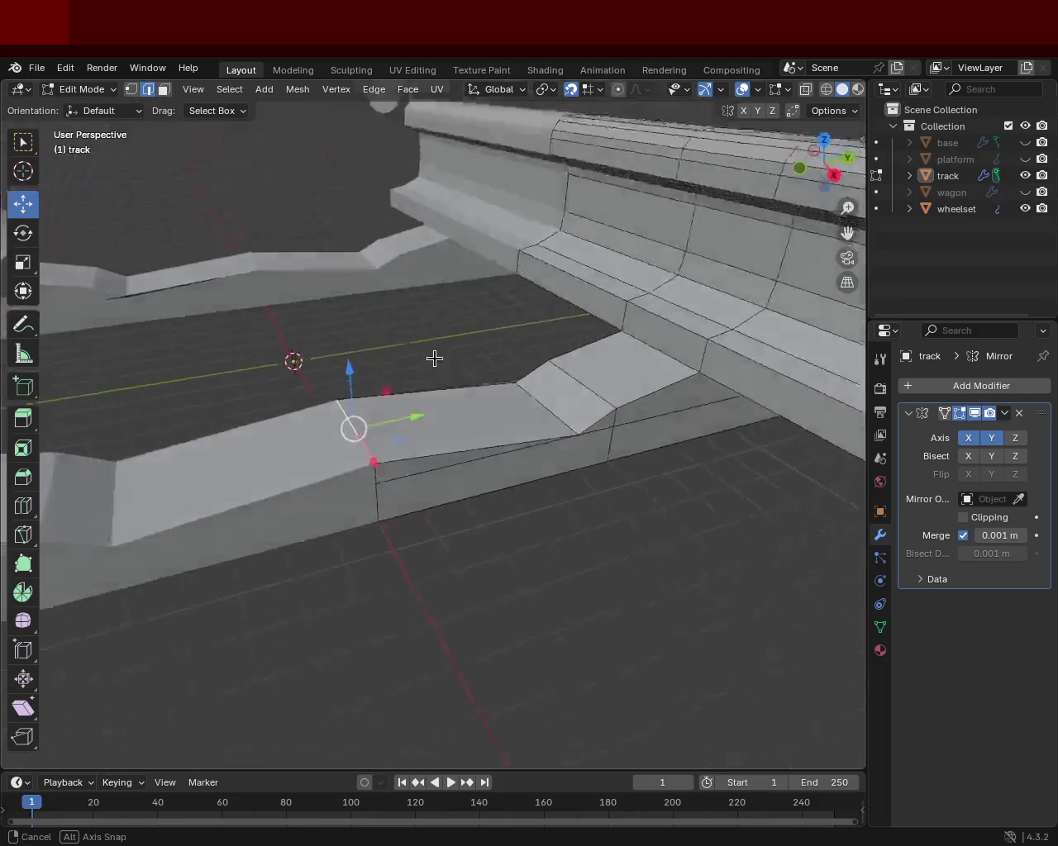
pyautogui.click(475, 406)
pyautogui.hotkey('ctrl', 'z')
# Step: Move the plate's front edge along Z to halfway up the plate side
pyautogui.click(335, 402)
pyautogui.moveTo(434, 484); pyautogui.dragTo(508, 432)
pyautogui.click(506, 429)
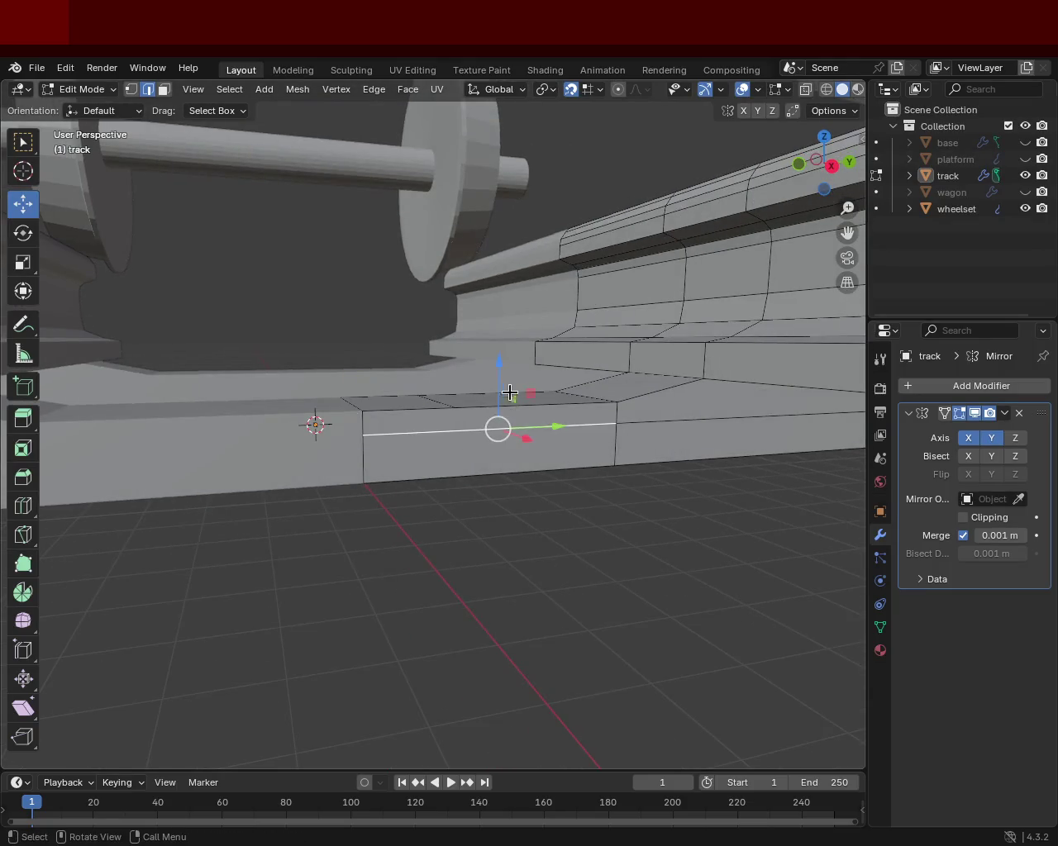
pyautogui.press('g')
pyautogui.press('z')
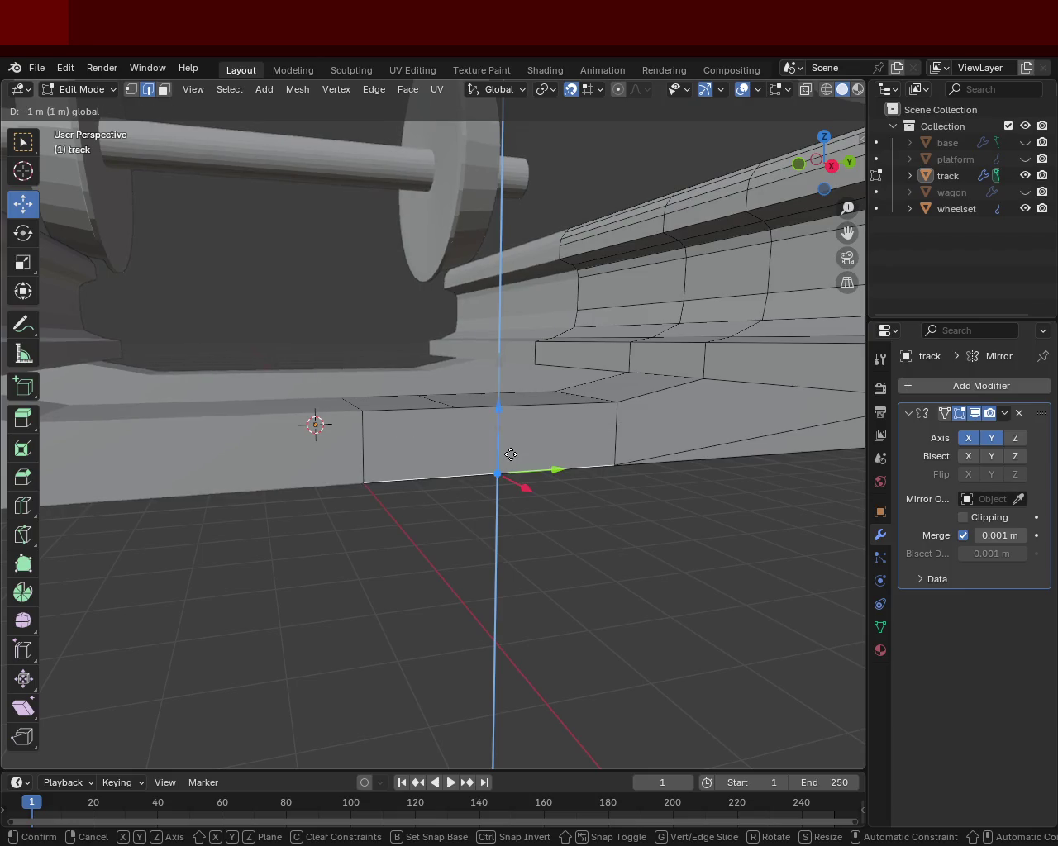
pyautogui.press('ctrl')
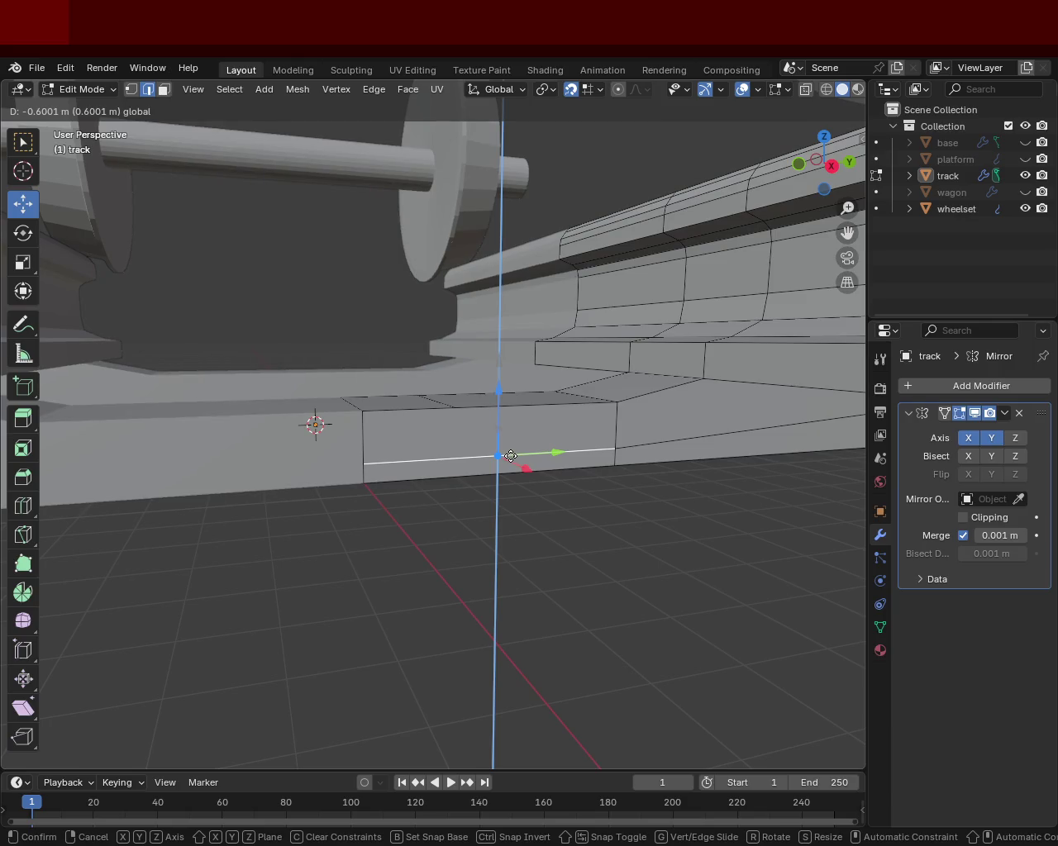
pyautogui.click(480, 425)
# Step: Lower another tie plate edge along Z and inspect the stepped plate end
pyautogui.moveTo(477, 424); pyautogui.dragTo(433, 369)
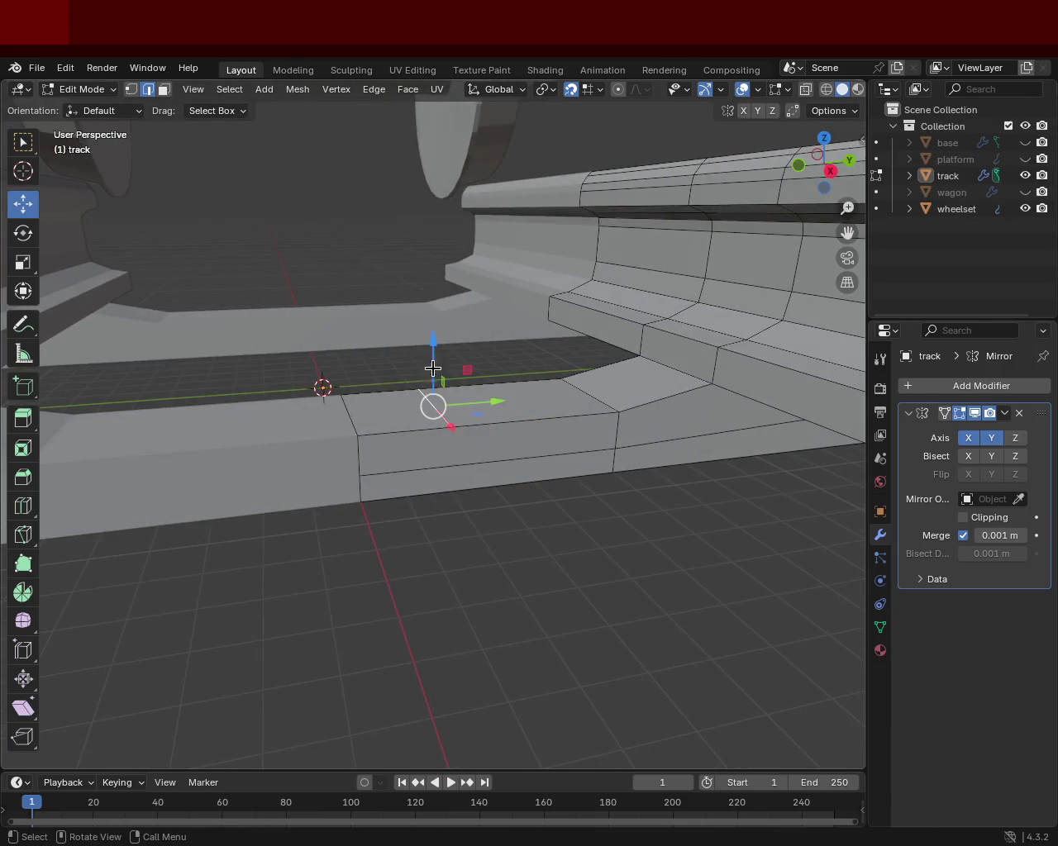
pyautogui.moveTo(433, 369); pyautogui.dragTo(354, 421)
pyautogui.click(354, 421)
pyautogui.press('g')
pyautogui.press('z')
pyautogui.click(444, 458)
pyautogui.moveTo(444, 458); pyautogui.dragTo(698, 442)
pyautogui.moveTo(409, 410); pyautogui.dragTo(474, 366)
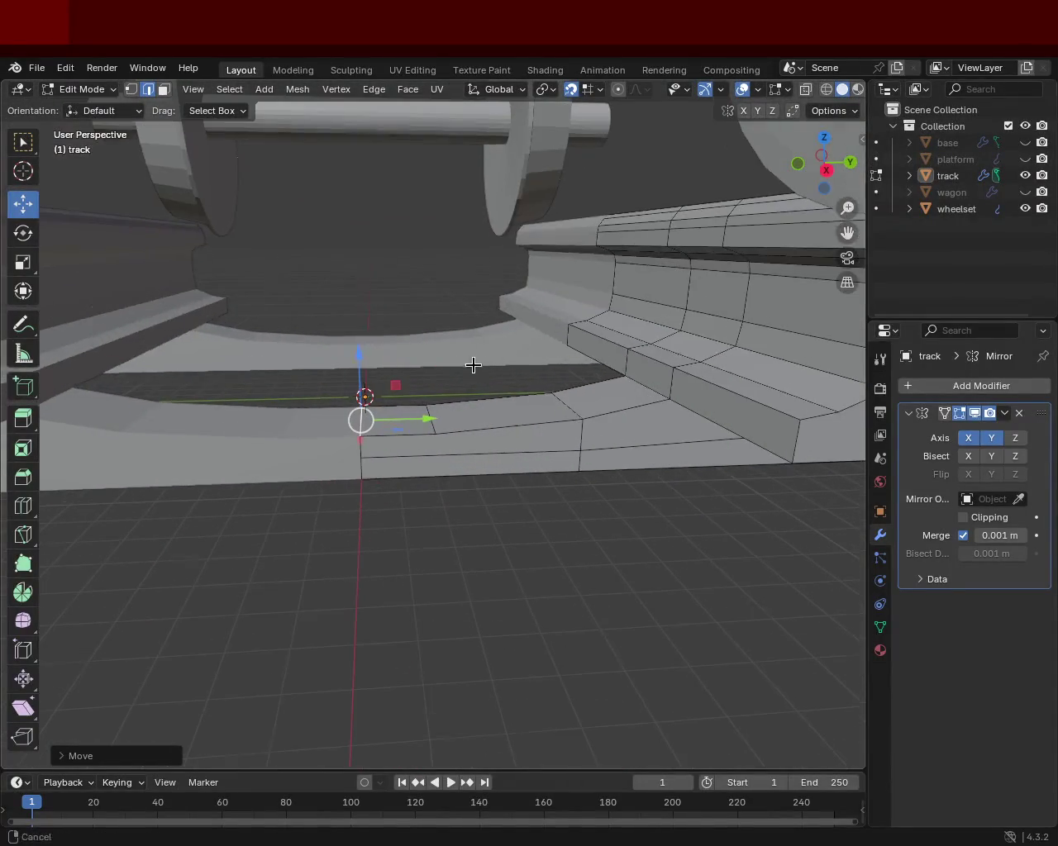
# Step: Lower a plate-top vertex 0.2 m, then raise a top edge 0.6 m on Z
pyautogui.click(578, 394)
pyautogui.moveTo(567, 365); pyautogui.dragTo(575, 408)
pyautogui.click(520, 480)
pyautogui.moveTo(520, 520); pyautogui.dragTo(589, 482)
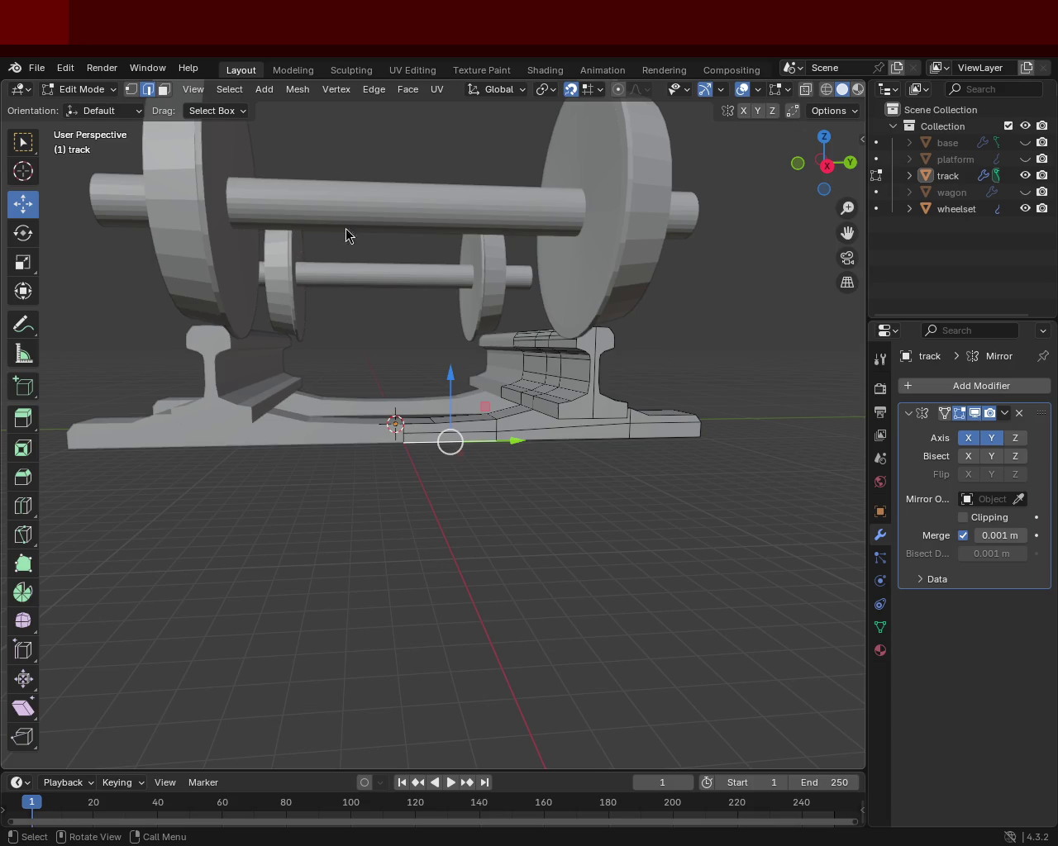
pyautogui.moveTo(594, 500); pyautogui.dragTo(444, 418)
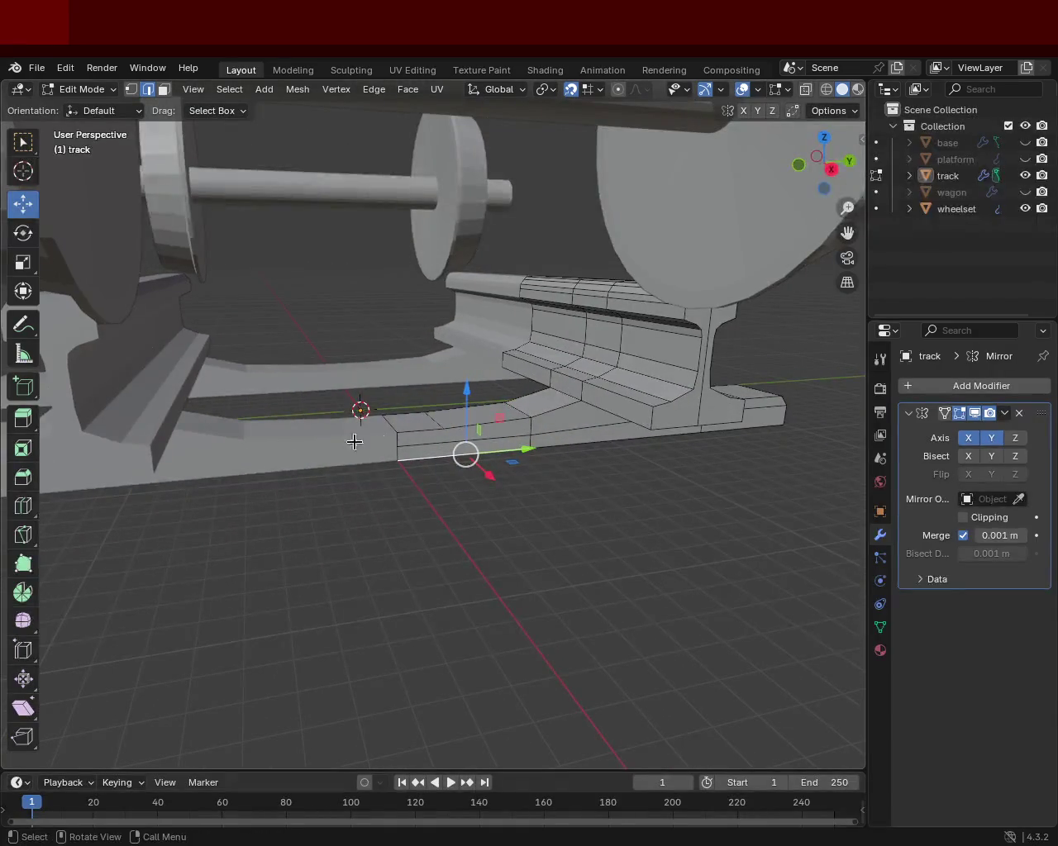
pyautogui.moveTo(490, 386); pyautogui.dragTo(513, 413)
pyautogui.click(512, 414)
pyautogui.moveTo(511, 393); pyautogui.dragTo(513, 412)
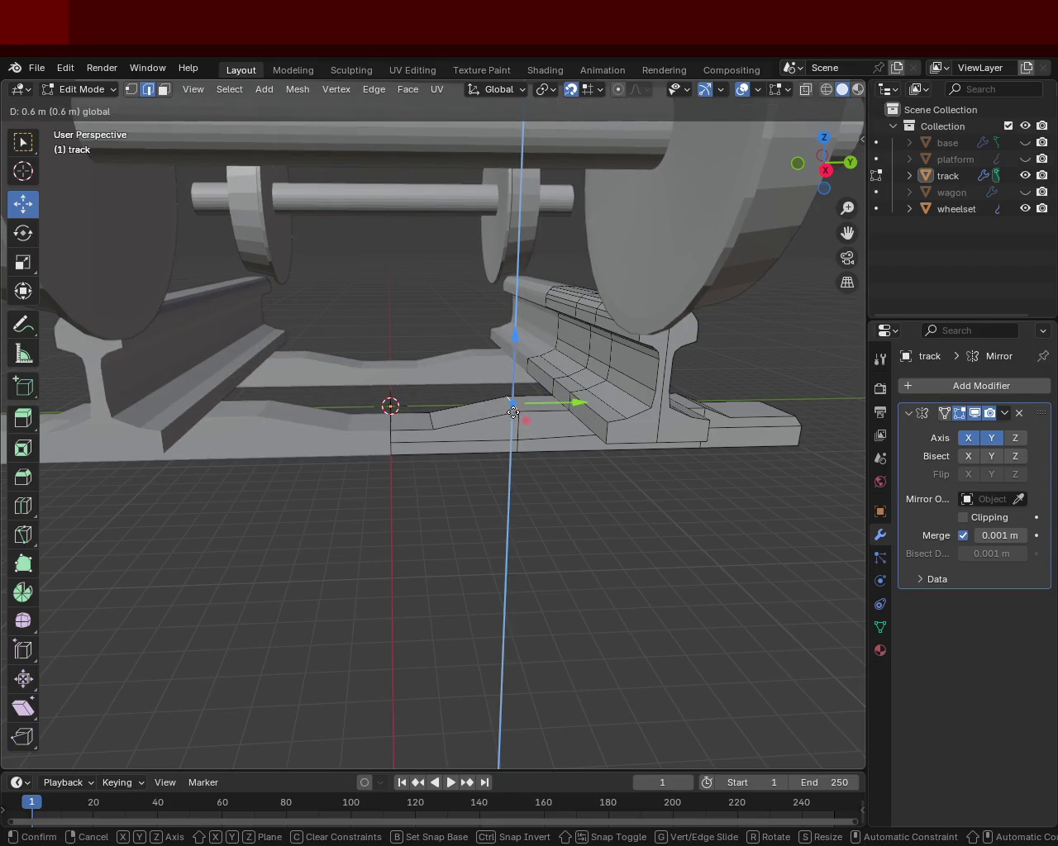
pyautogui.click(512, 404)
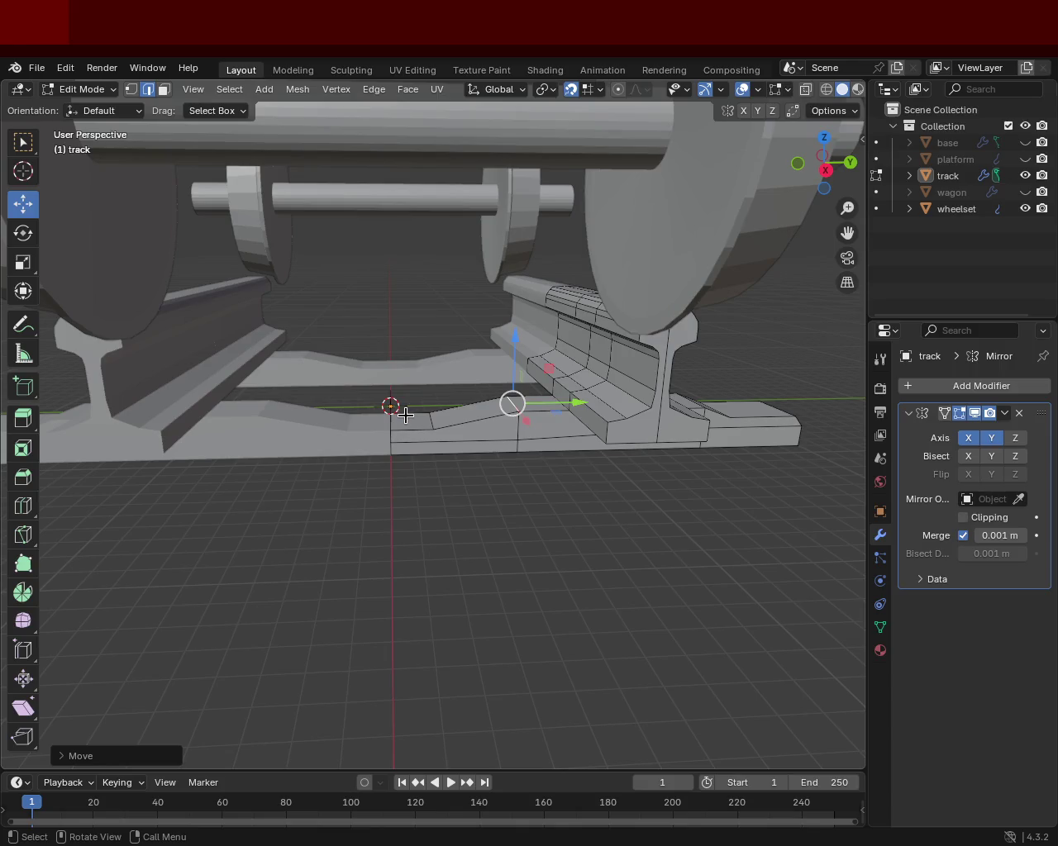
# Step: Shift a neighbouring ramp edge 2 m along Y
pyautogui.click(432, 419)
pyautogui.press('g')
pyautogui.press('y')
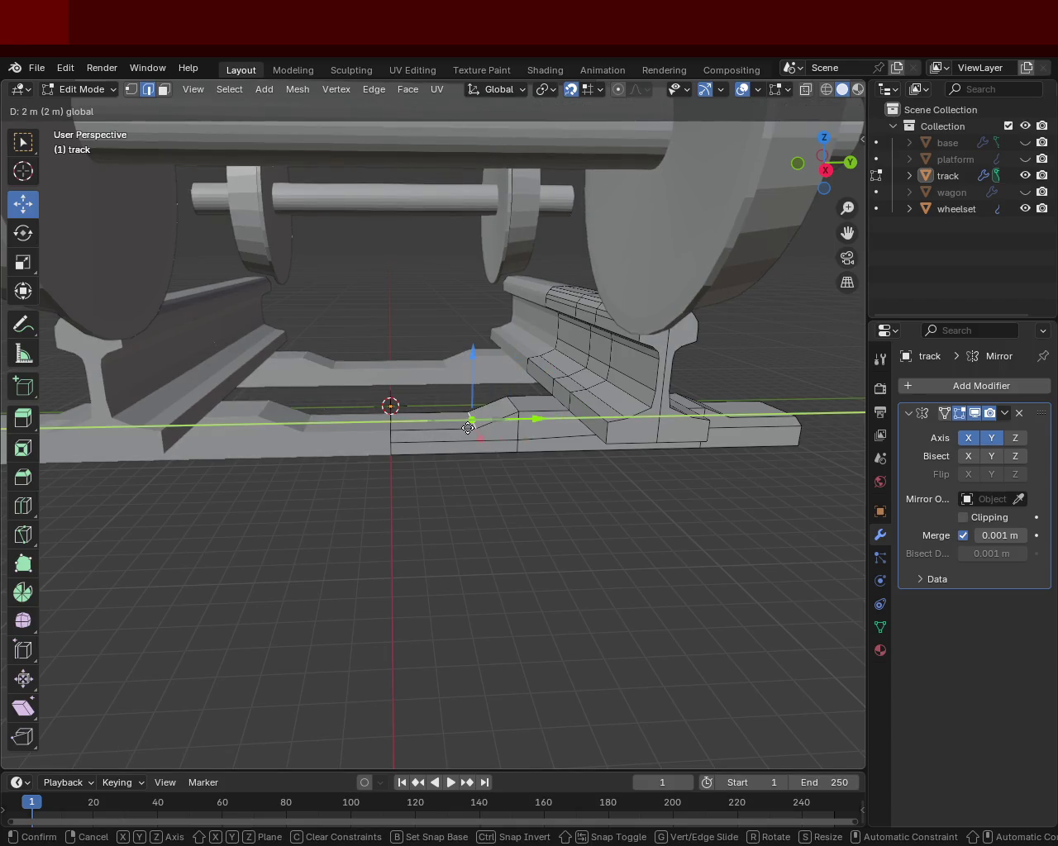
pyautogui.click(442, 427)
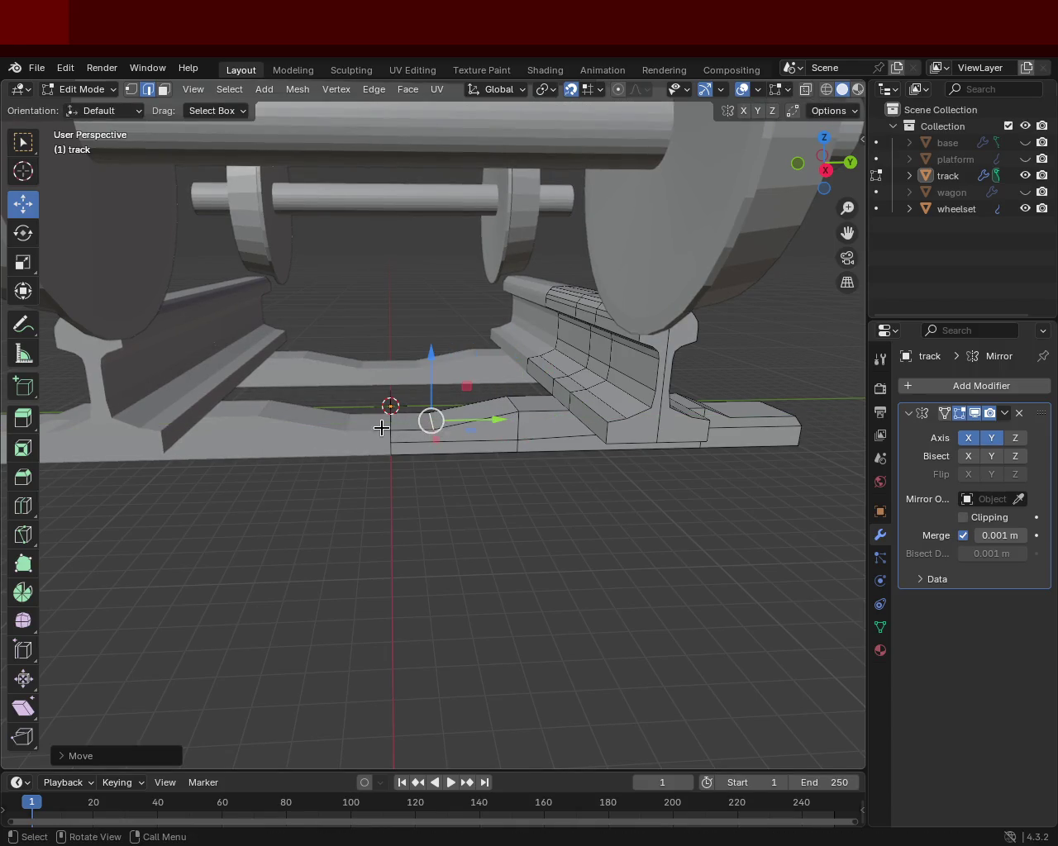
pyautogui.moveTo(389, 429); pyautogui.dragTo(414, 410)
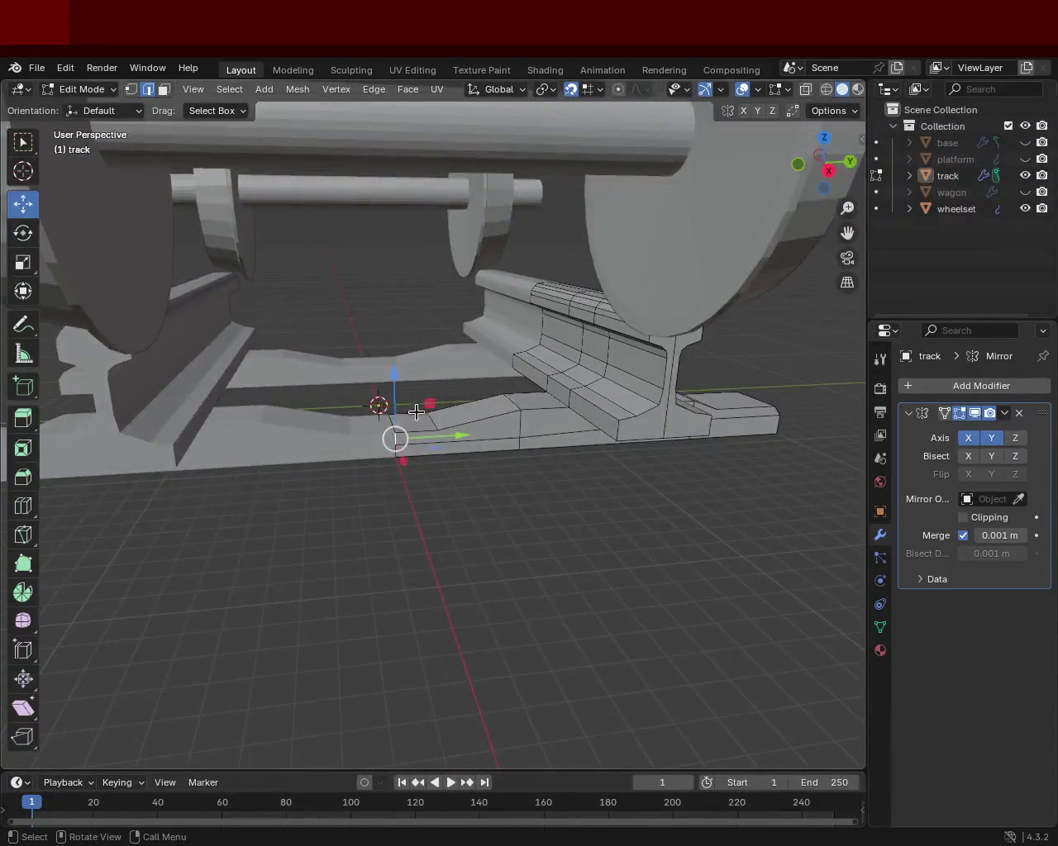
# Step: Select two edges at the ramp's left end and raise them 0.6 m on Z
pyautogui.click(412, 410)
pyautogui.click(384, 426)
pyautogui.click(411, 425)
pyautogui.scroll(3)
pyautogui.scroll(3)
pyautogui.click(450, 413)
pyautogui.click(375, 426)
pyautogui.click(375, 426)
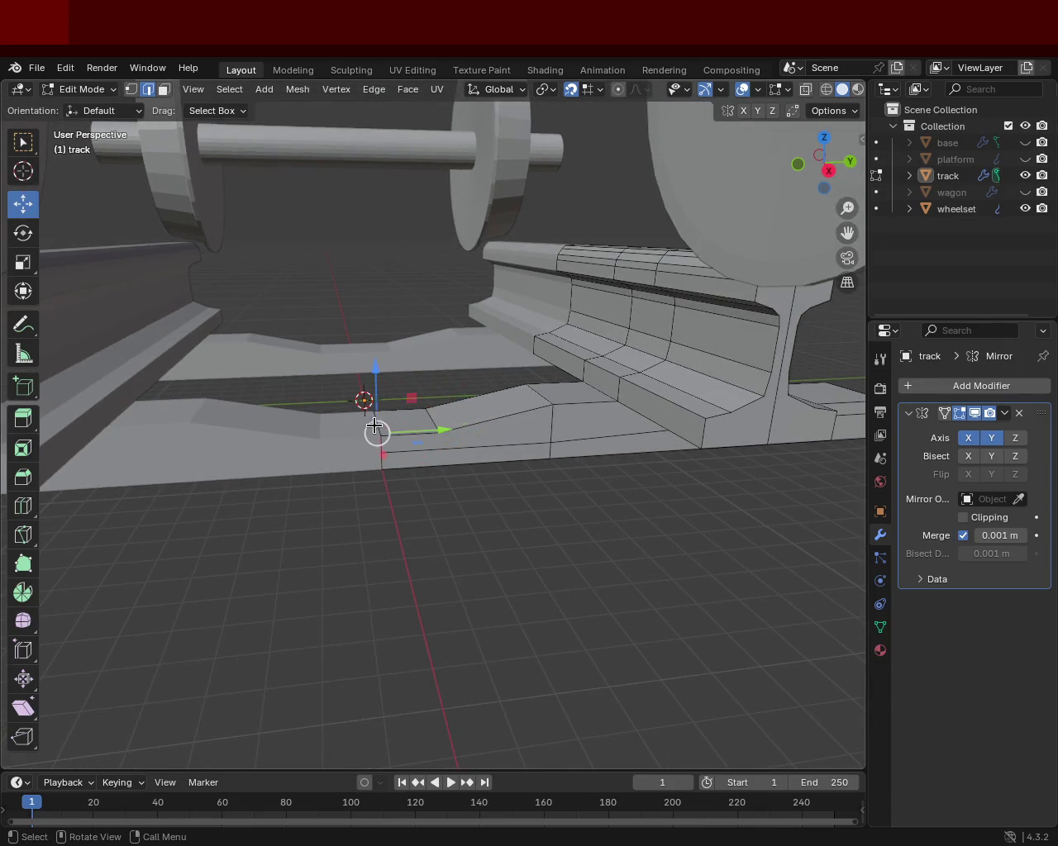
pyautogui.scroll(3)
pyautogui.moveTo(397, 307); pyautogui.dragTo(319, 392)
pyautogui.click(416, 421)
pyautogui.moveTo(357, 356); pyautogui.dragTo(373, 406)
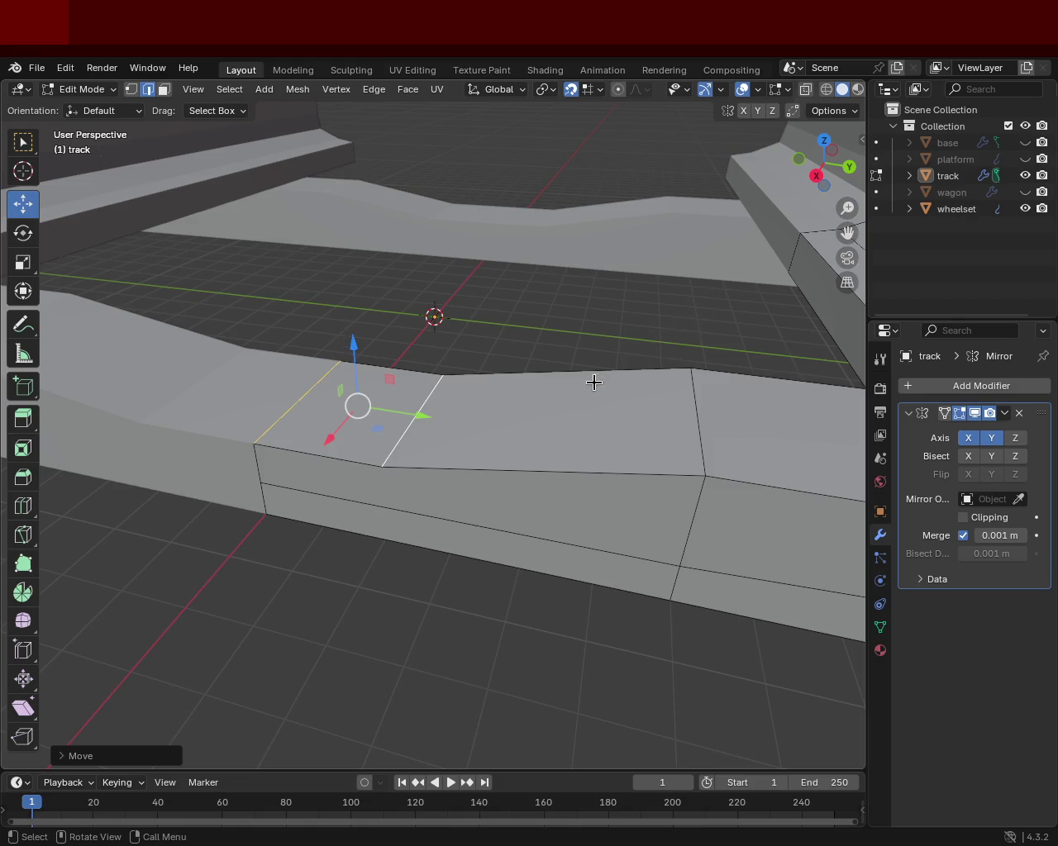
# Step: In vertex mode, subdivide the edge between the plate side's corner vertices
pyautogui.moveTo(593, 380); pyautogui.dragTo(654, 330)
pyautogui.click(131, 89)
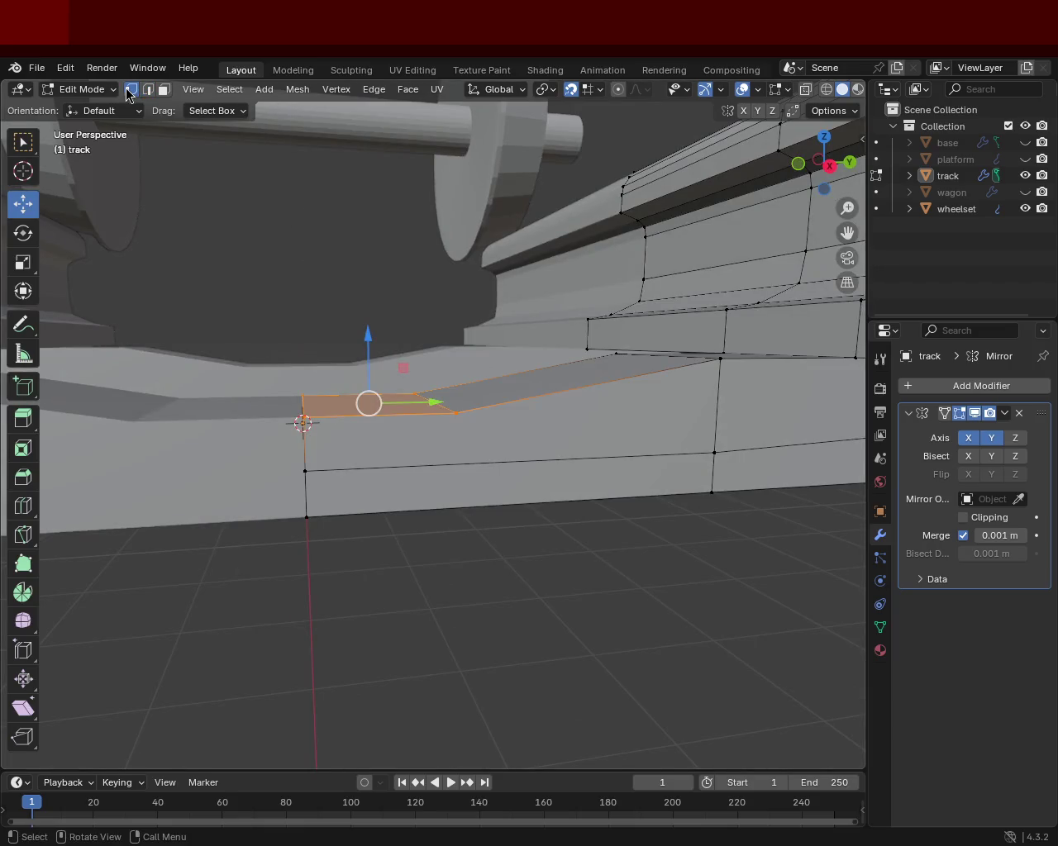
pyautogui.click(486, 459)
pyautogui.click(360, 474)
pyautogui.click(714, 453)
pyautogui.rightClick(500, 422)
pyautogui.click(500, 421)
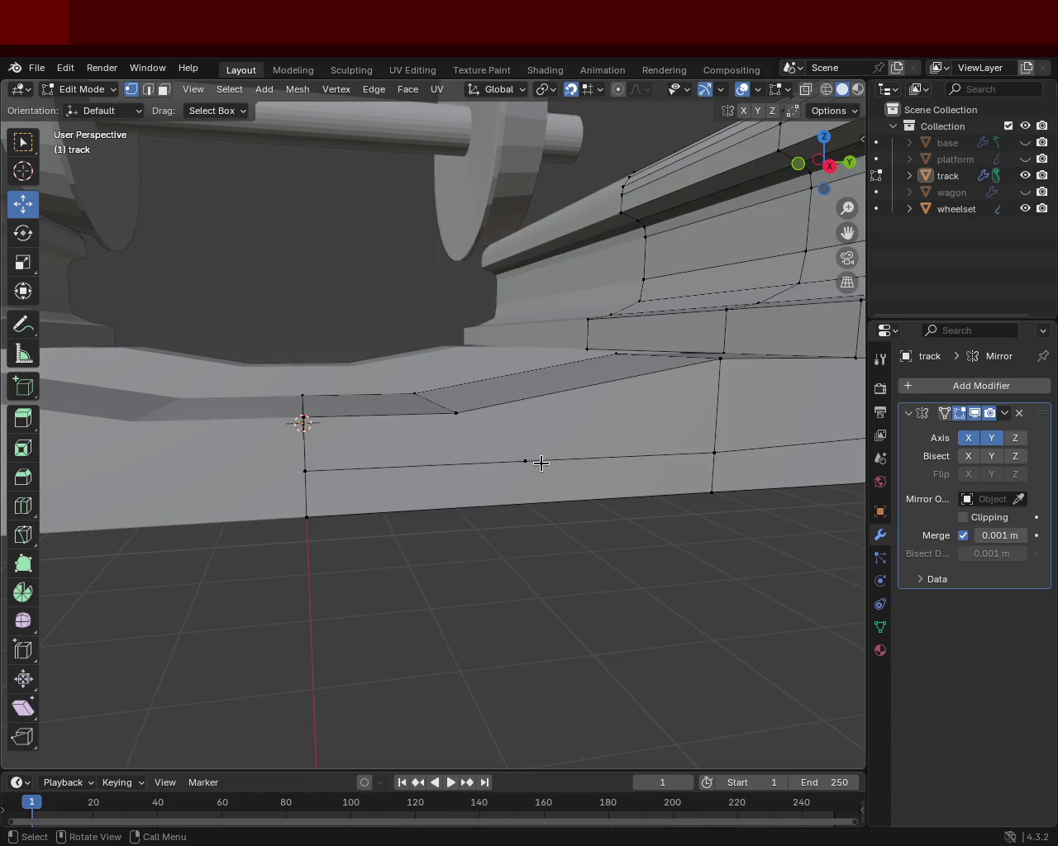
# Step: Vertex-slide the new midpoint and join it to the upper vertex with J
pyautogui.moveTo(584, 470); pyautogui.dragTo(568, 474)
pyautogui.hotkey('ctrl', 'z')
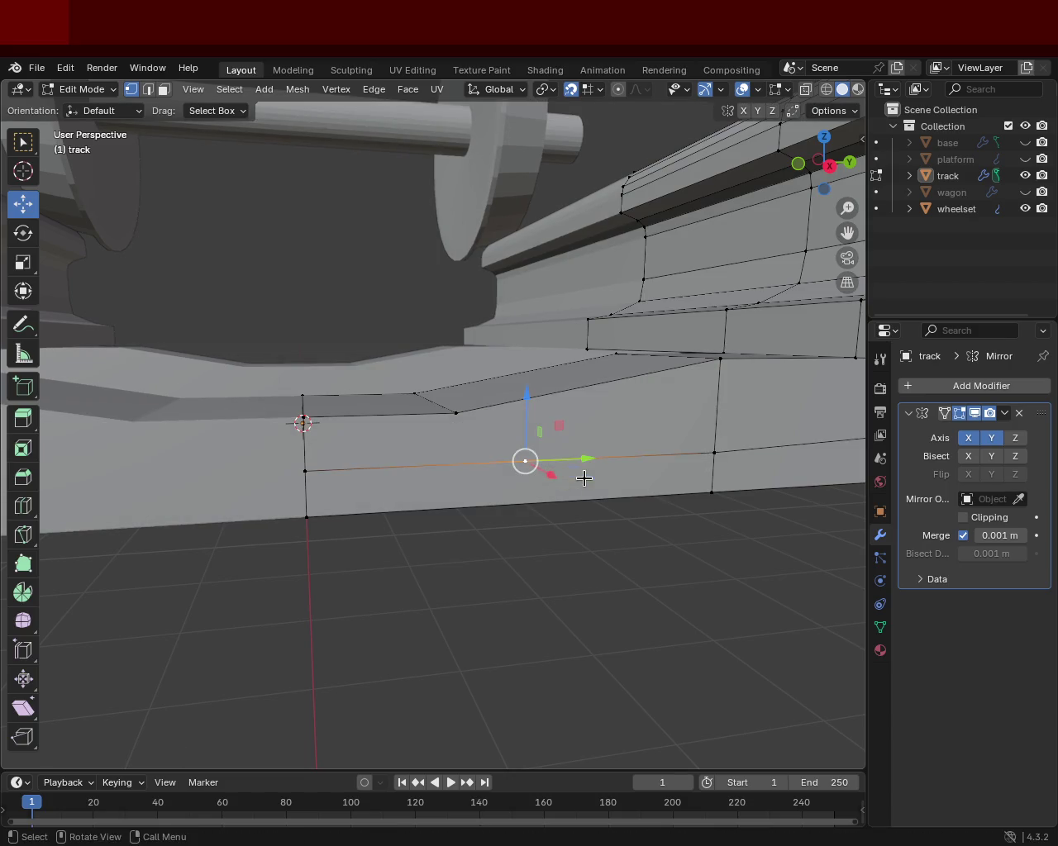
pyautogui.hotkey('shift', 'v')
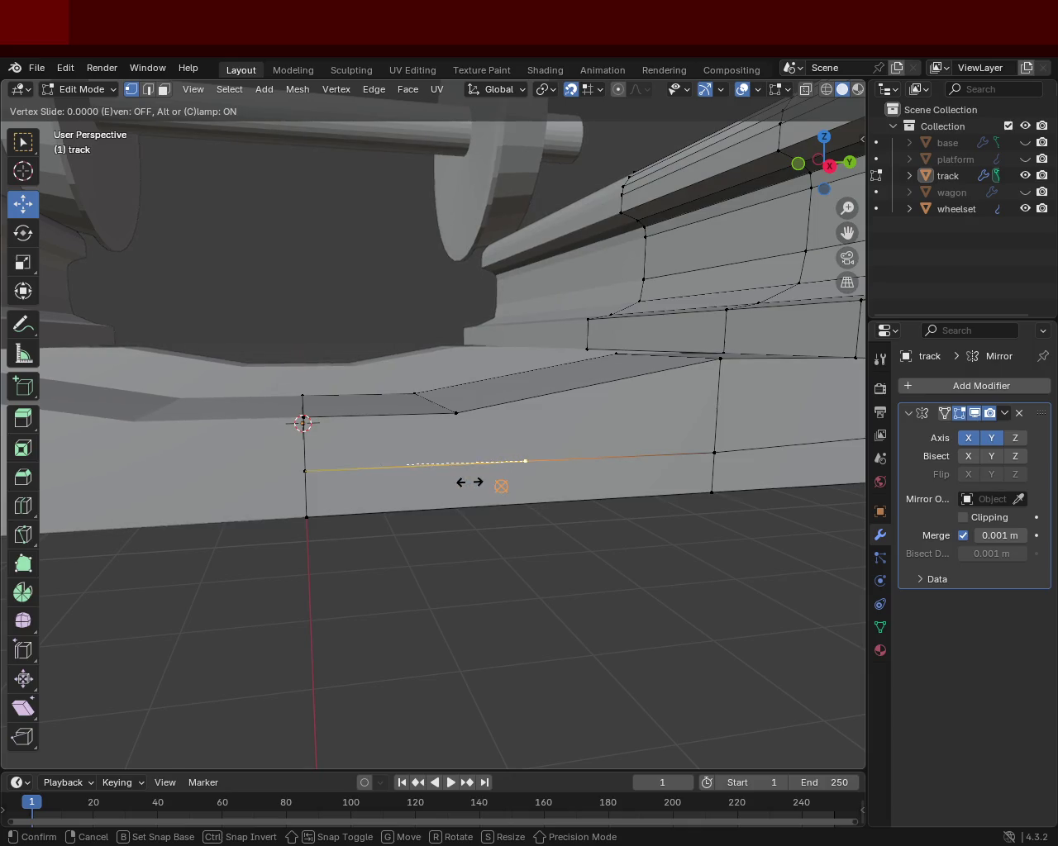
pyautogui.click(470, 481)
pyautogui.hotkey('shift', 'v')
pyautogui.click(457, 477)
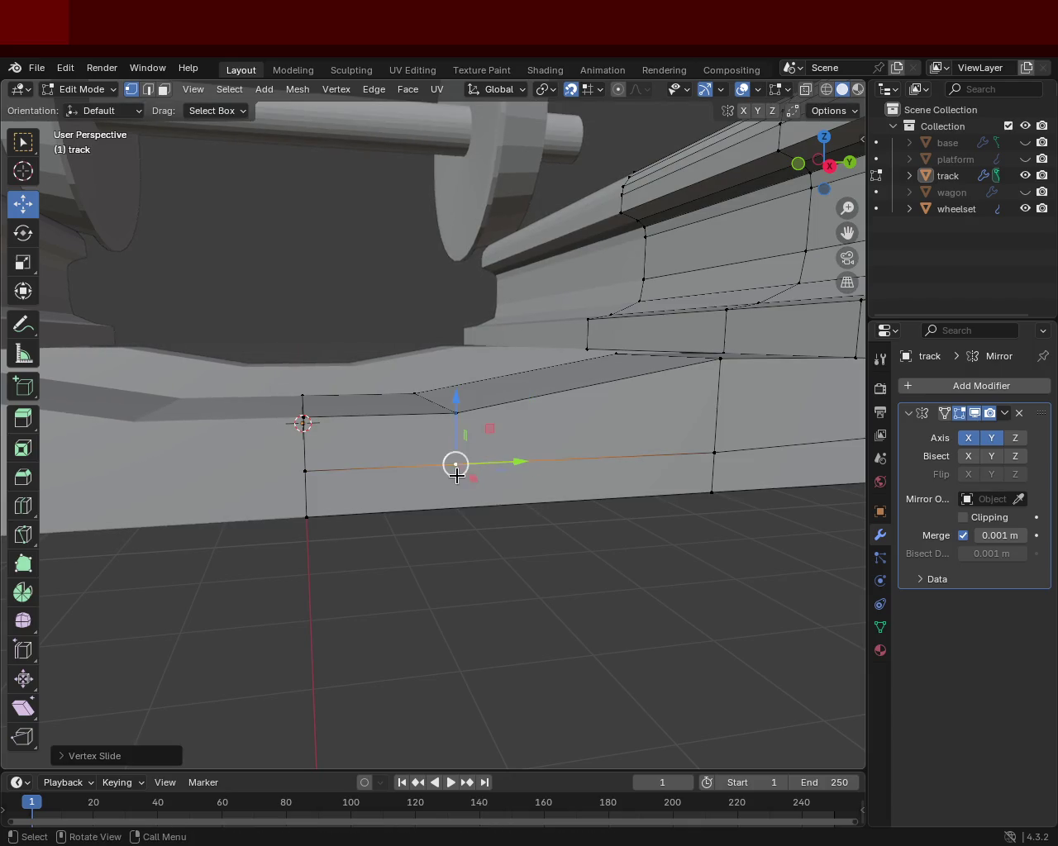
pyautogui.click(455, 414)
pyautogui.press('j')
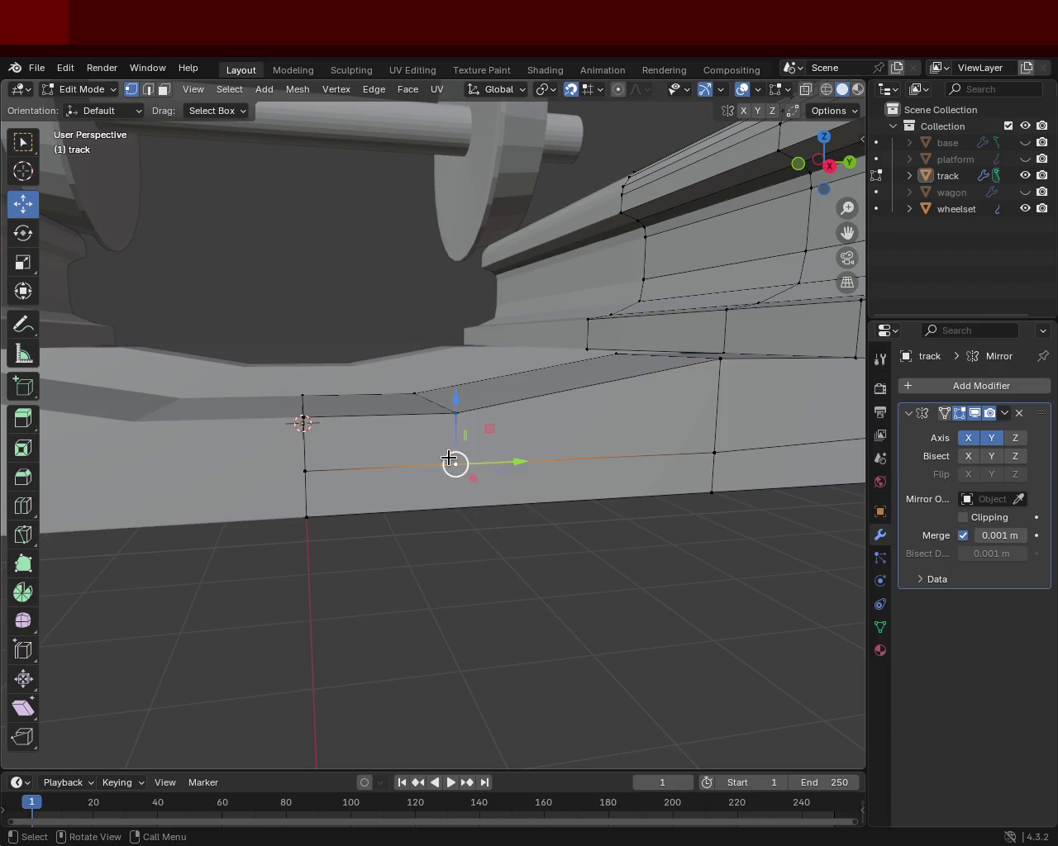
# Step: Subdivide the plate side's bottom edge and slide the new vertex under the upper one
pyautogui.click(311, 516)
pyautogui.click(701, 493)
pyautogui.rightClick(701, 493)
pyautogui.click(694, 493)
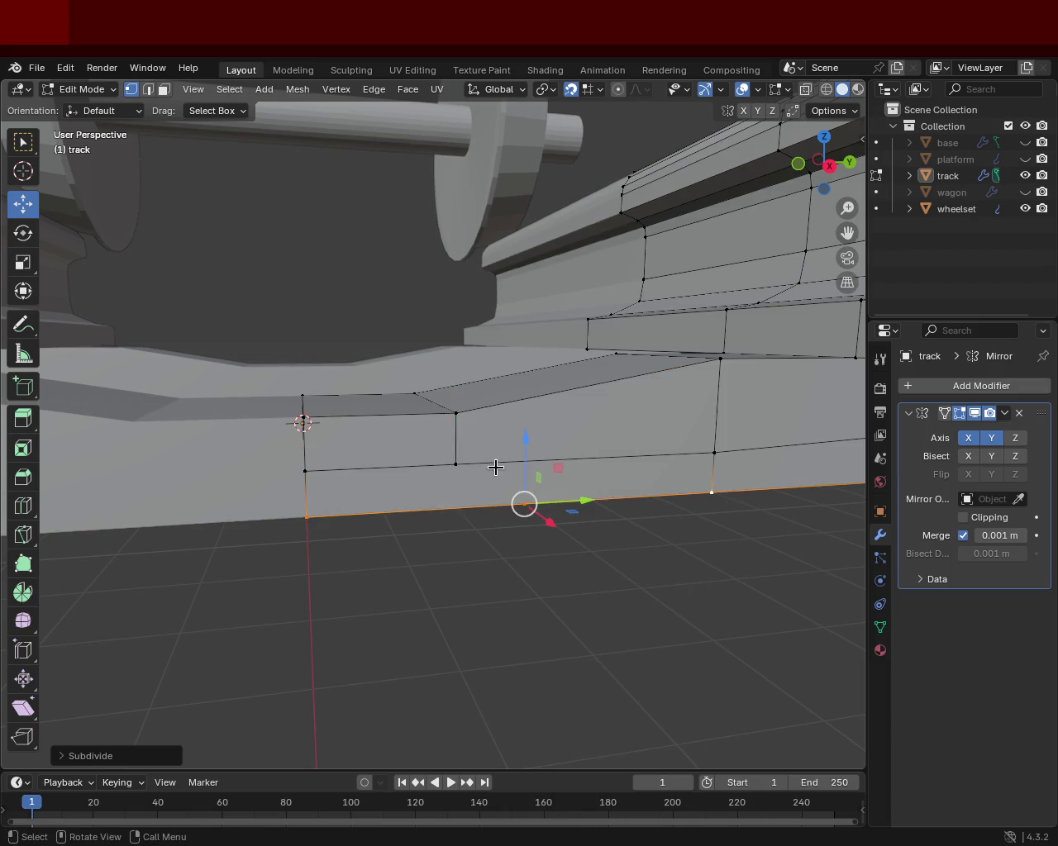
pyautogui.hotkey('shift', 'v')
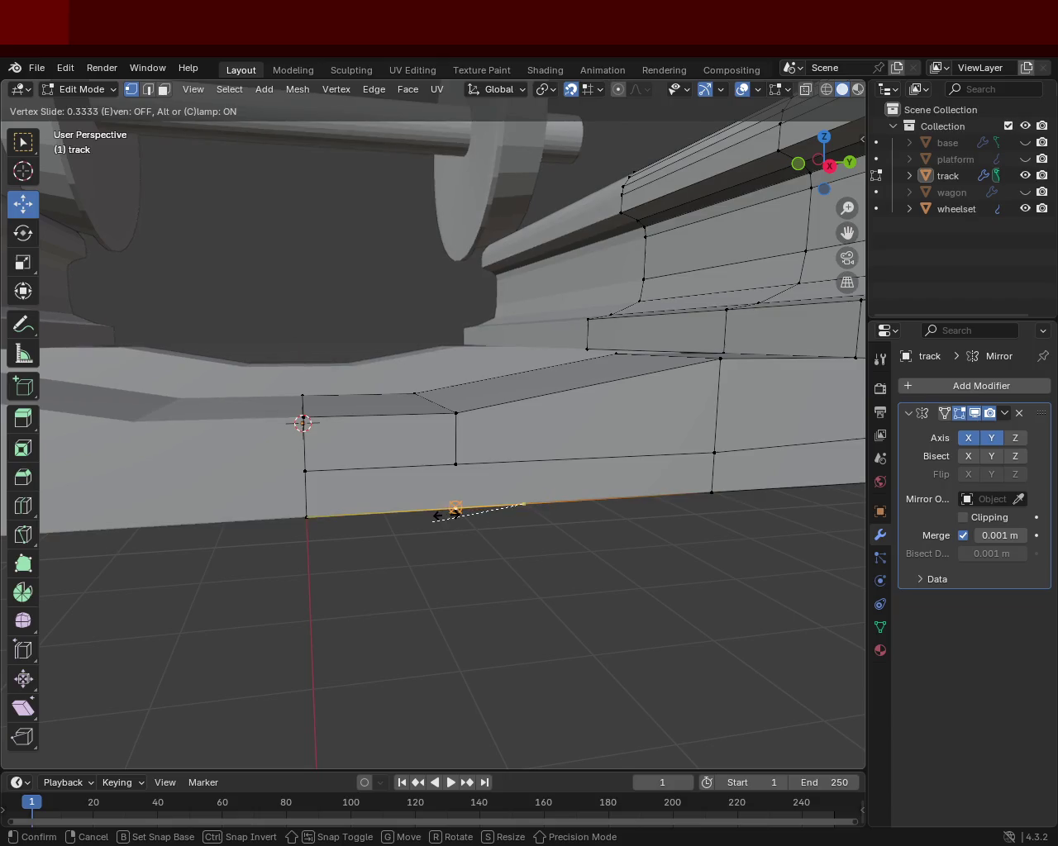
pyautogui.click(456, 504)
pyautogui.click(466, 466)
# Step: On the other side, subdivide the bottom edge, slide the vertex below the notch, then select the upper corner
pyautogui.moveTo(468, 466); pyautogui.dragTo(772, 482)
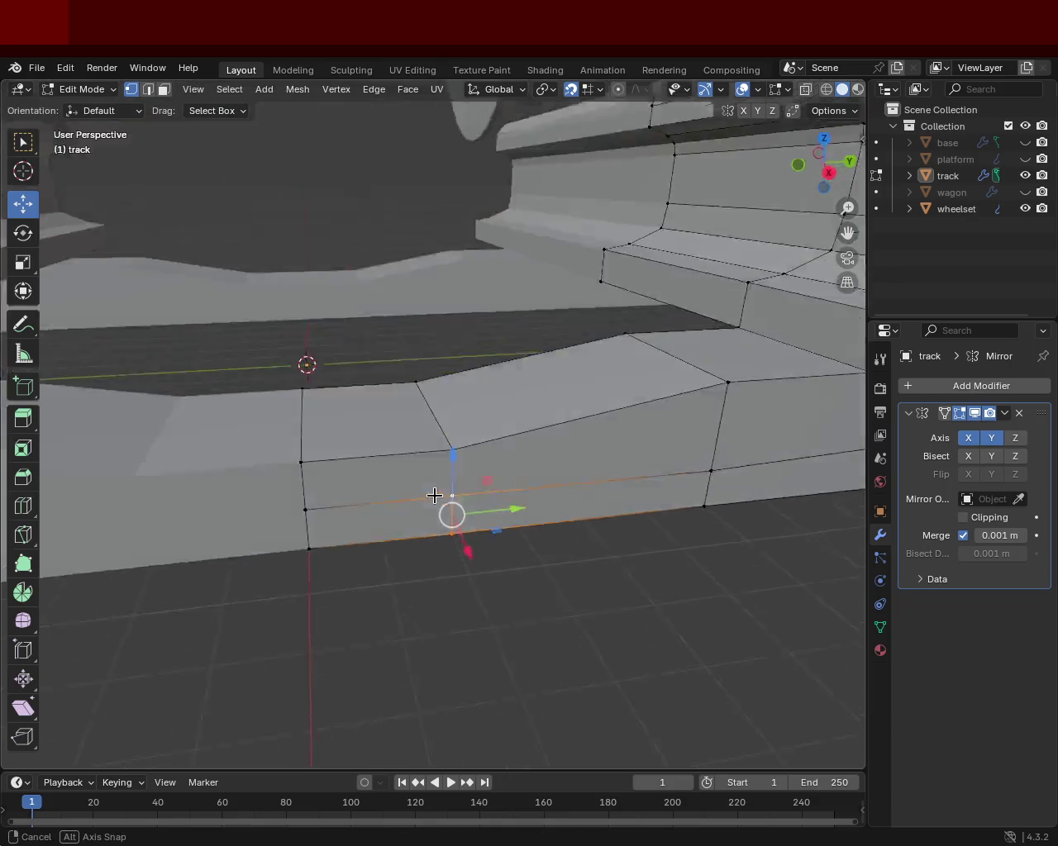
pyautogui.click(540, 504)
pyautogui.rightClick(540, 506)
pyautogui.click(413, 491)
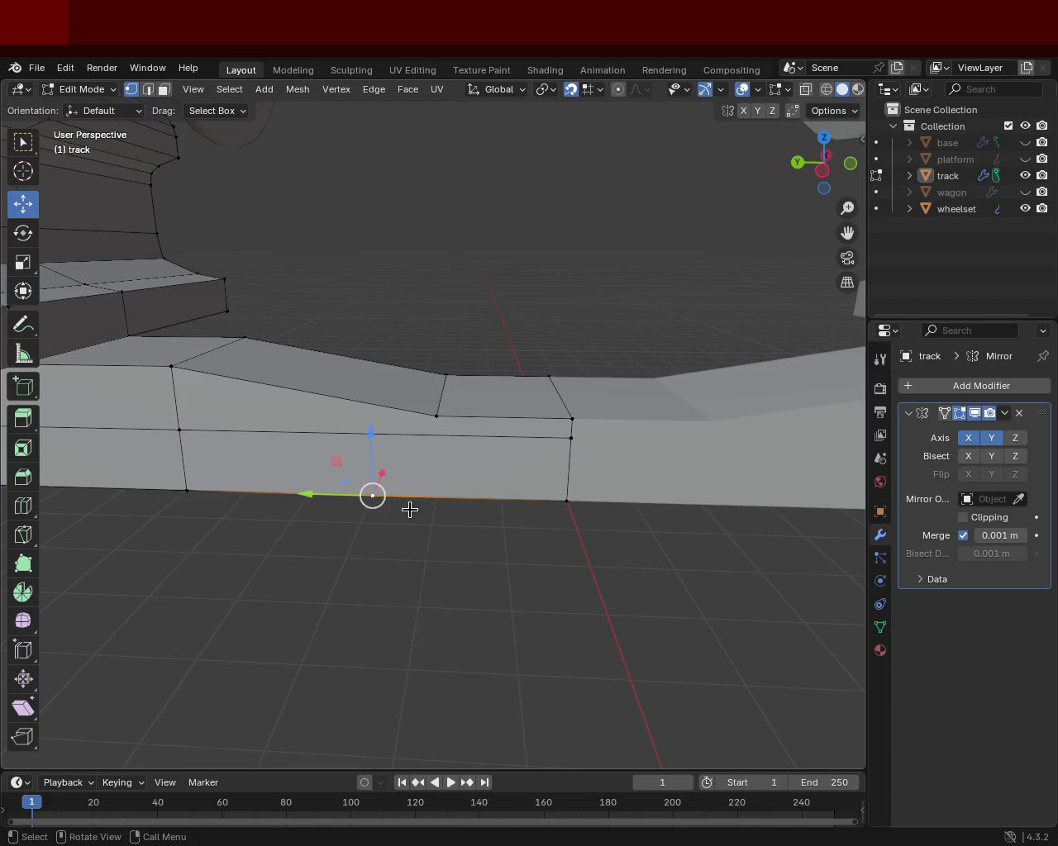
pyautogui.hotkey('shift', 'v')
pyautogui.click(405, 495)
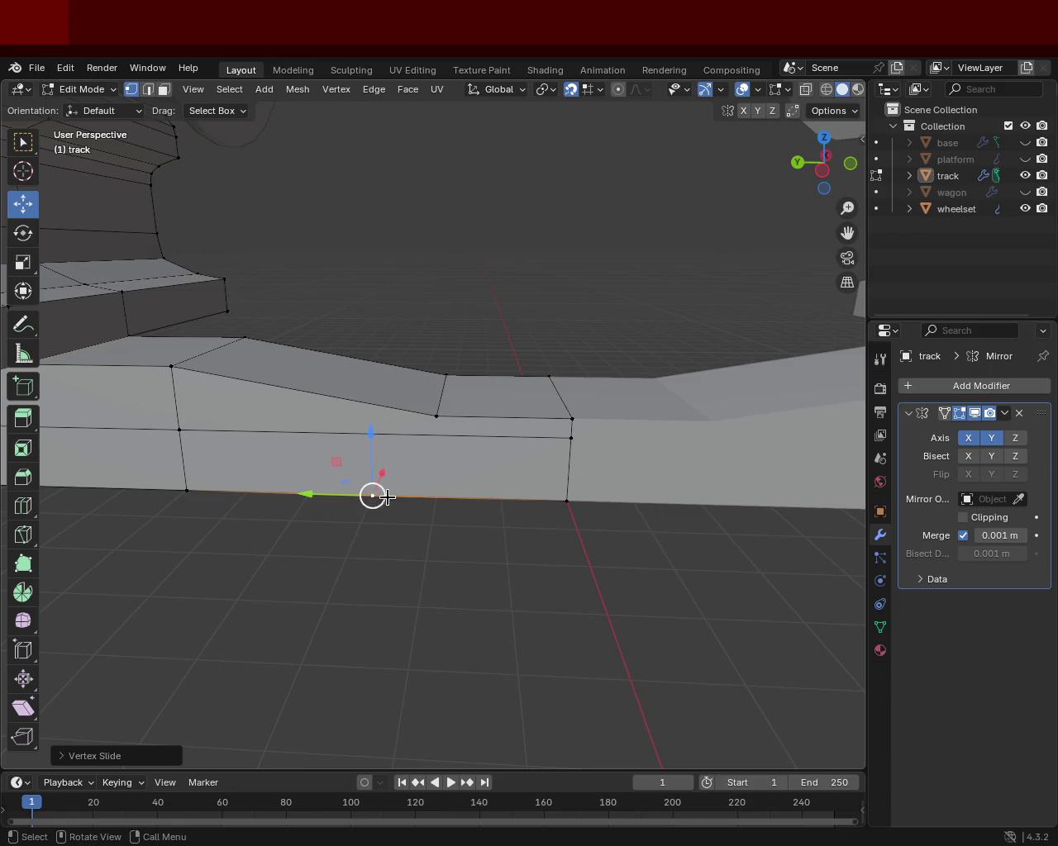
pyautogui.hotkey('ctrl', 'z')
pyautogui.hotkey('shift', 'v')
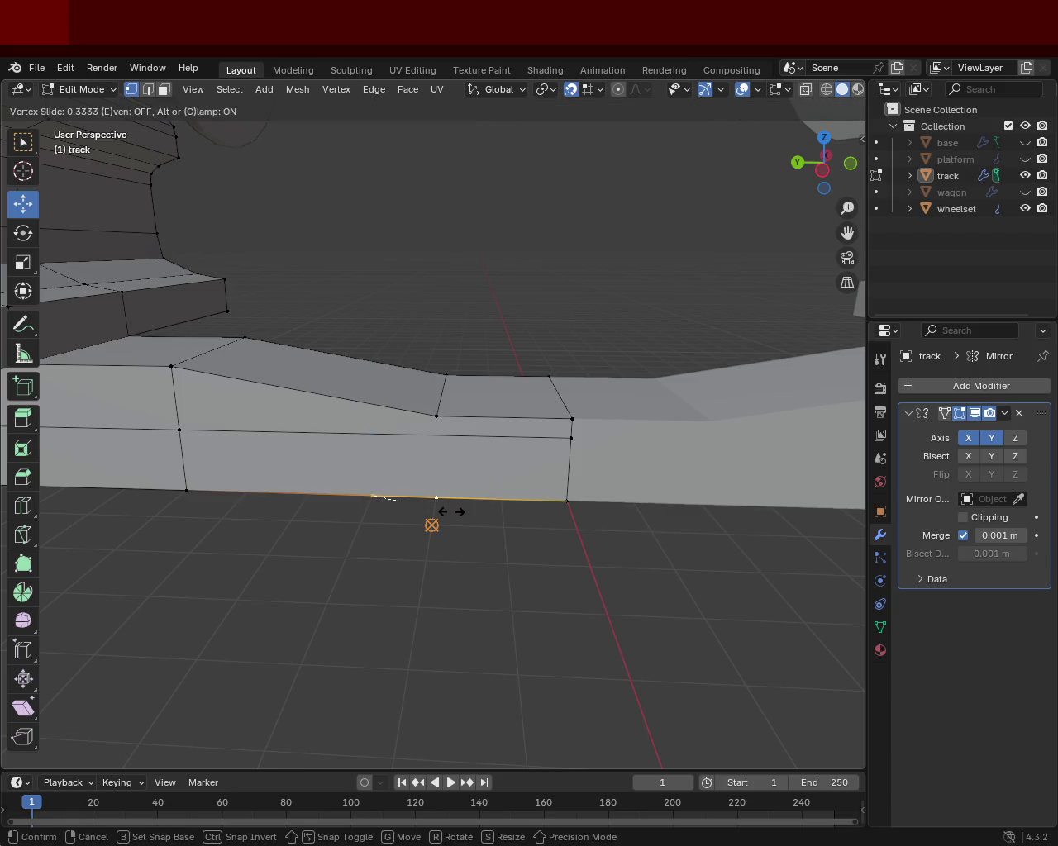
pyautogui.click(462, 510)
pyautogui.click(427, 406)
pyautogui.click(427, 406)
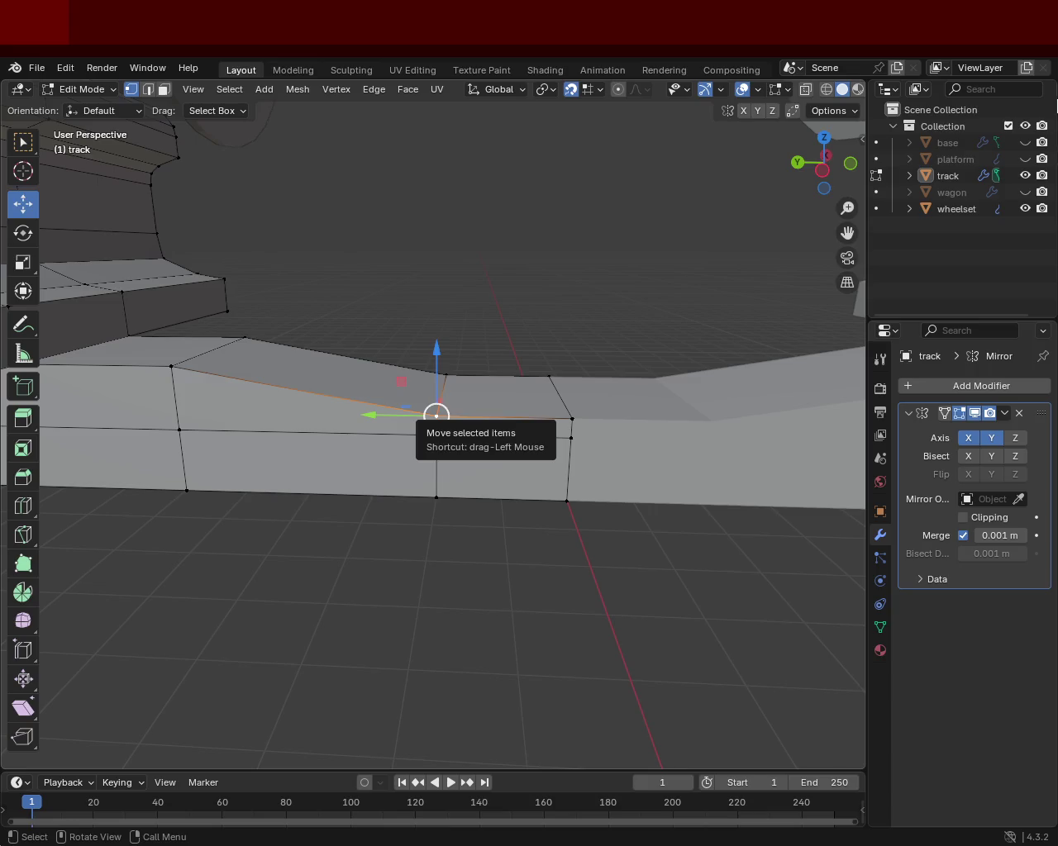
# Step: Select the notch's sloped edge in edge mode and raise it 0.5 m to level the step
pyautogui.moveTo(506, 377); pyautogui.dragTo(573, 345)
pyautogui.scroll(-3)
pyautogui.click(562, 364)
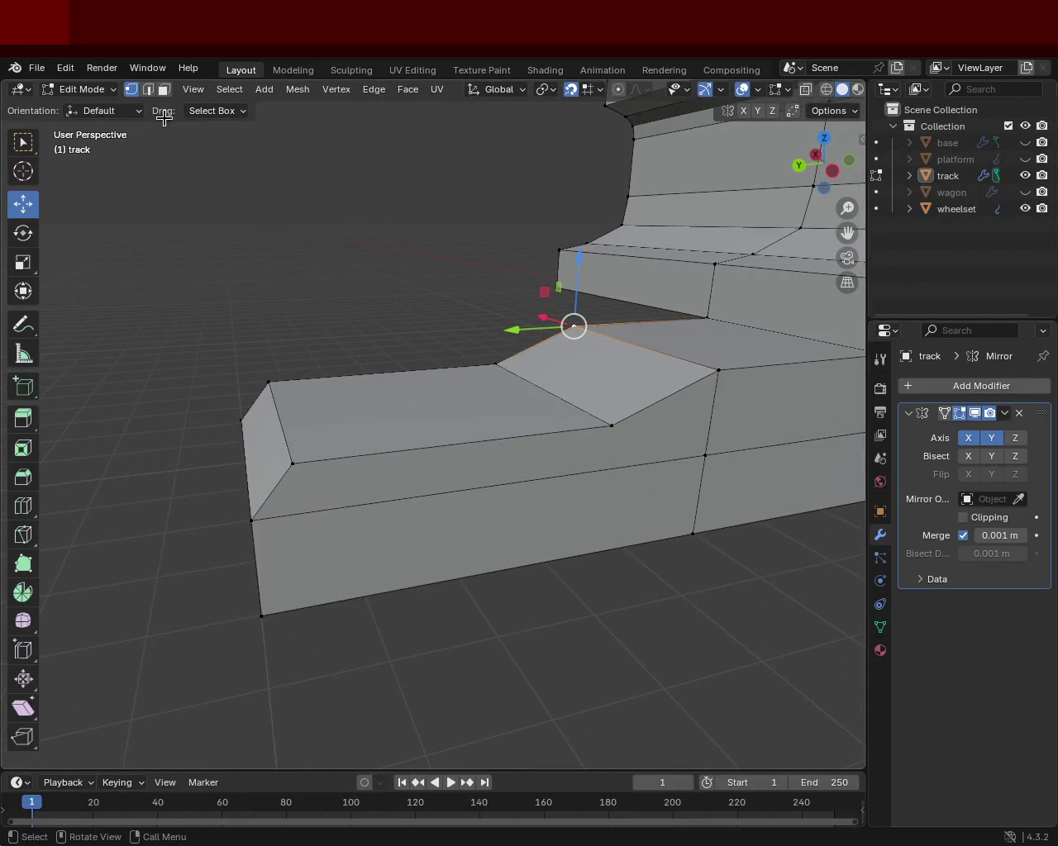
pyautogui.click(148, 90)
pyautogui.click(556, 394)
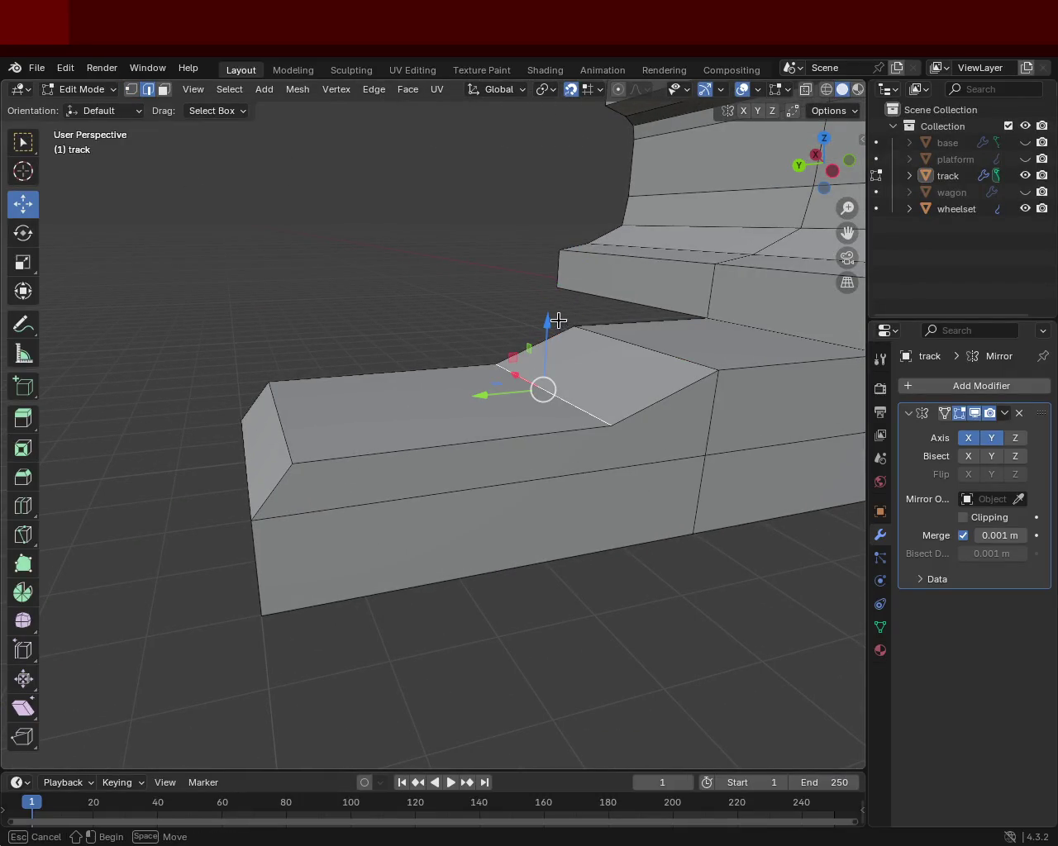
pyautogui.moveTo(558, 321); pyautogui.dragTo(579, 393)
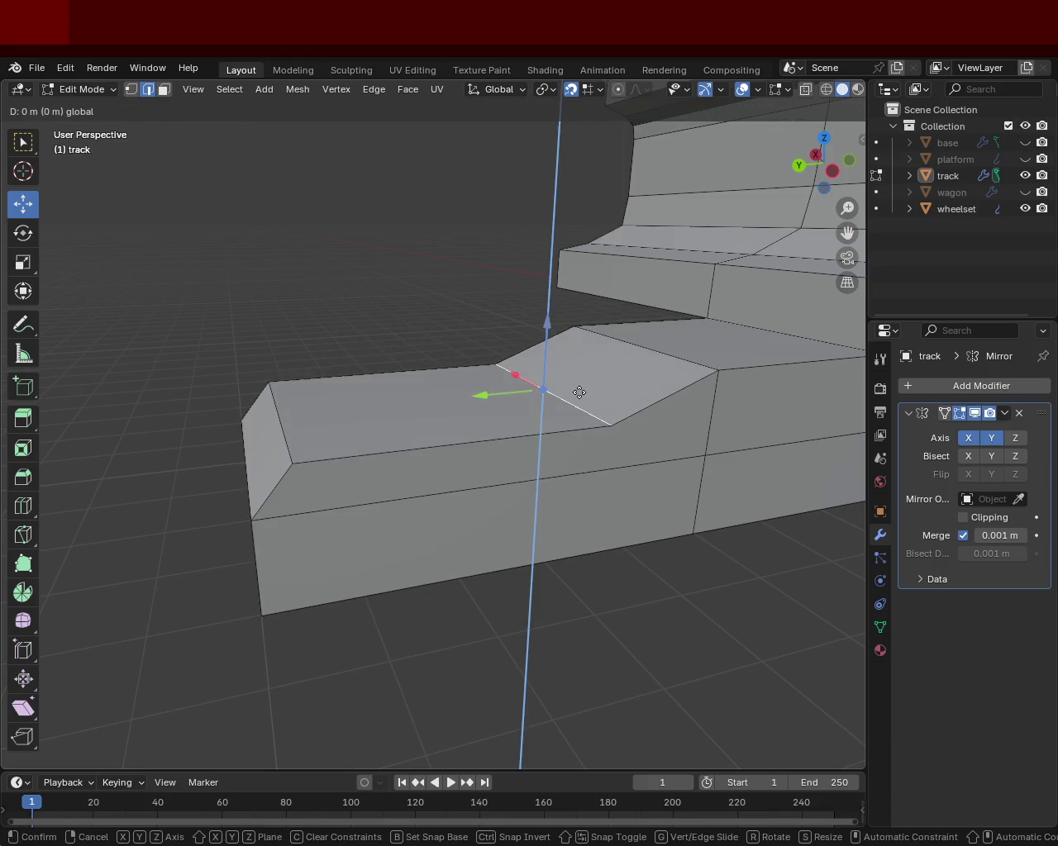
pyautogui.moveTo(579, 393); pyautogui.dragTo(579, 374)
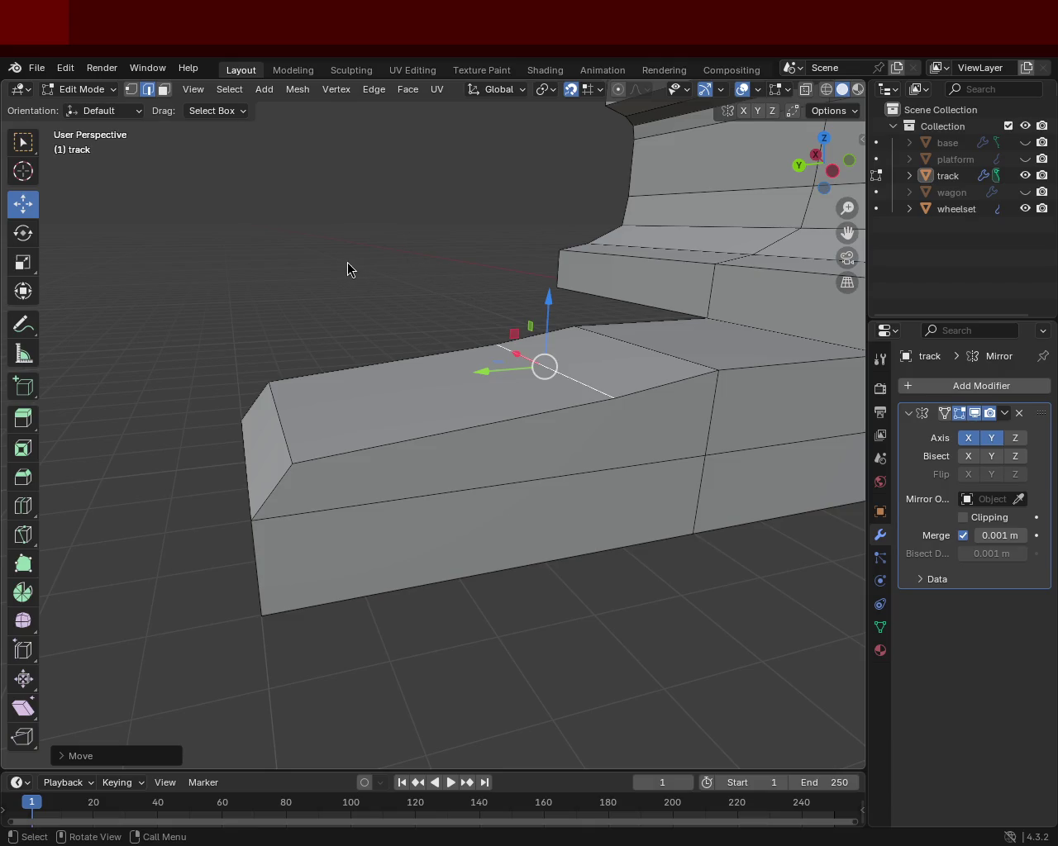
pyautogui.moveTo(589, 349); pyautogui.dragTo(558, 335)
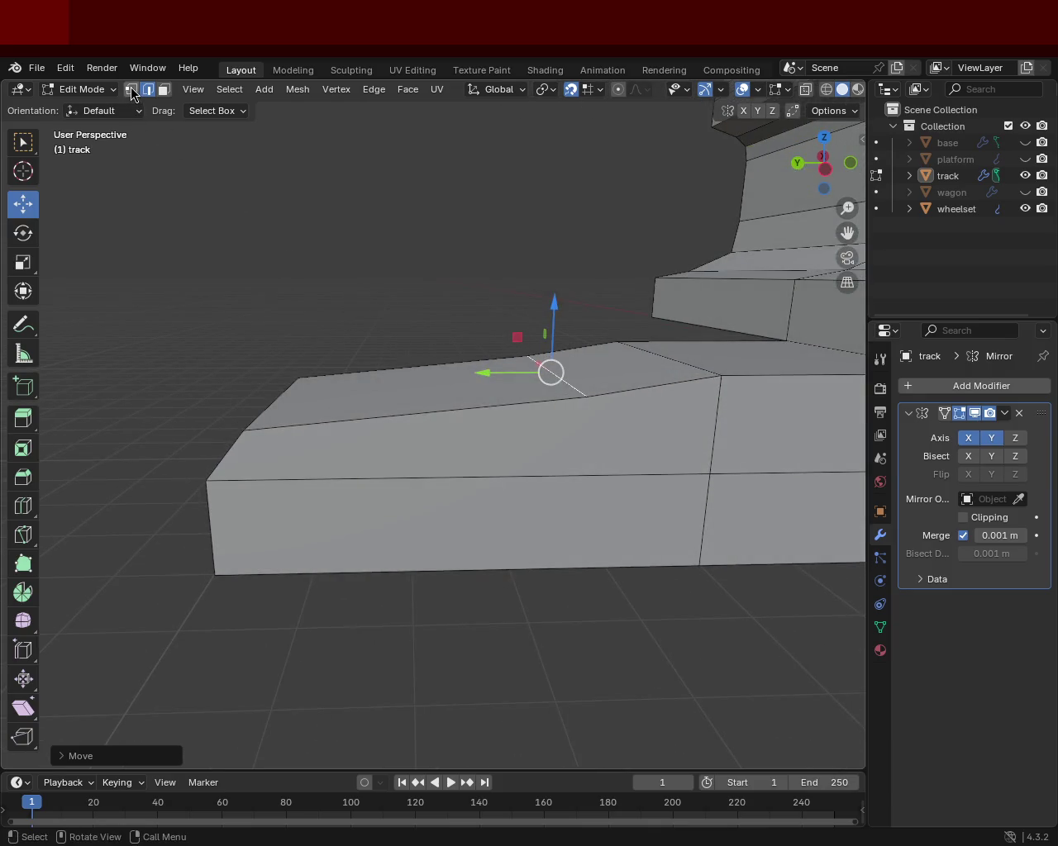
# Step: Subdivide a bottom edge near the block end, slide the new vertex, and join it upward with J
pyautogui.click(131, 88)
pyautogui.click(240, 567)
pyautogui.hotkey('ctrl', 'e')
pyautogui.click(588, 488)
pyautogui.hotkey('shift', 'v')
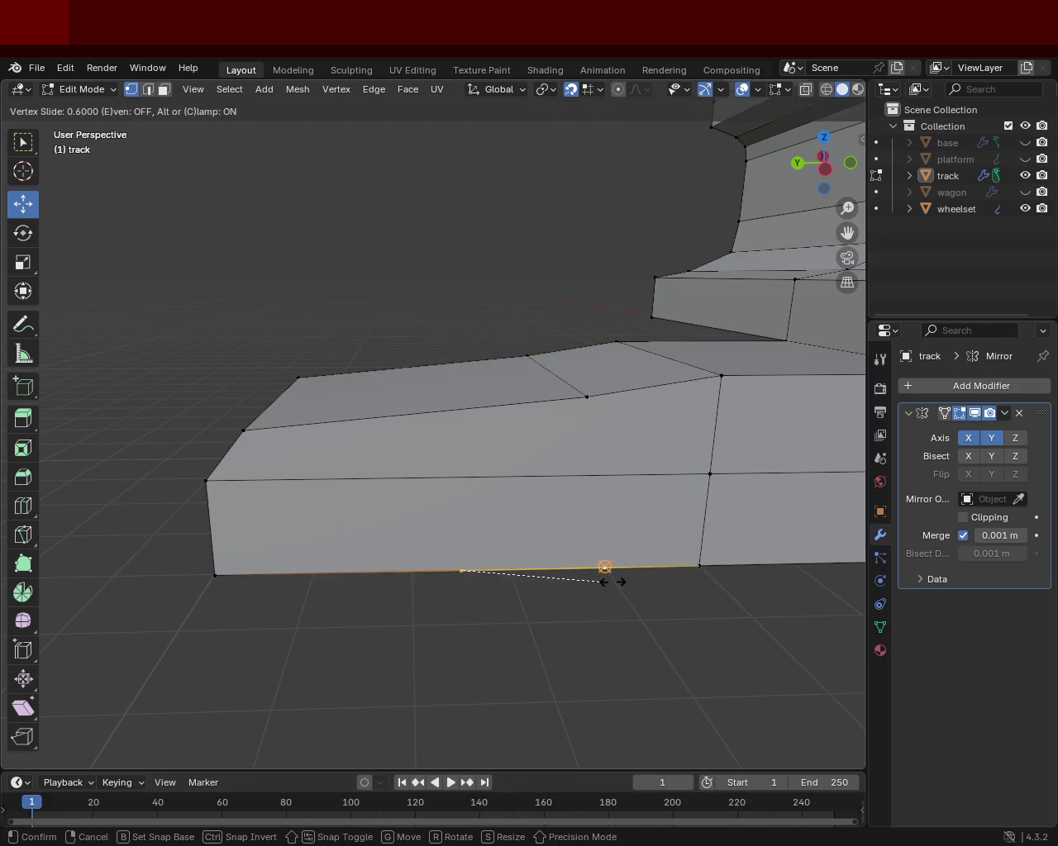
pyautogui.click(607, 572)
pyautogui.click(587, 398)
pyautogui.press('j')
# Step: Shift the connected vertices, then the top and middle vertices, along Y
pyautogui.moveTo(588, 397); pyautogui.dragTo(615, 544)
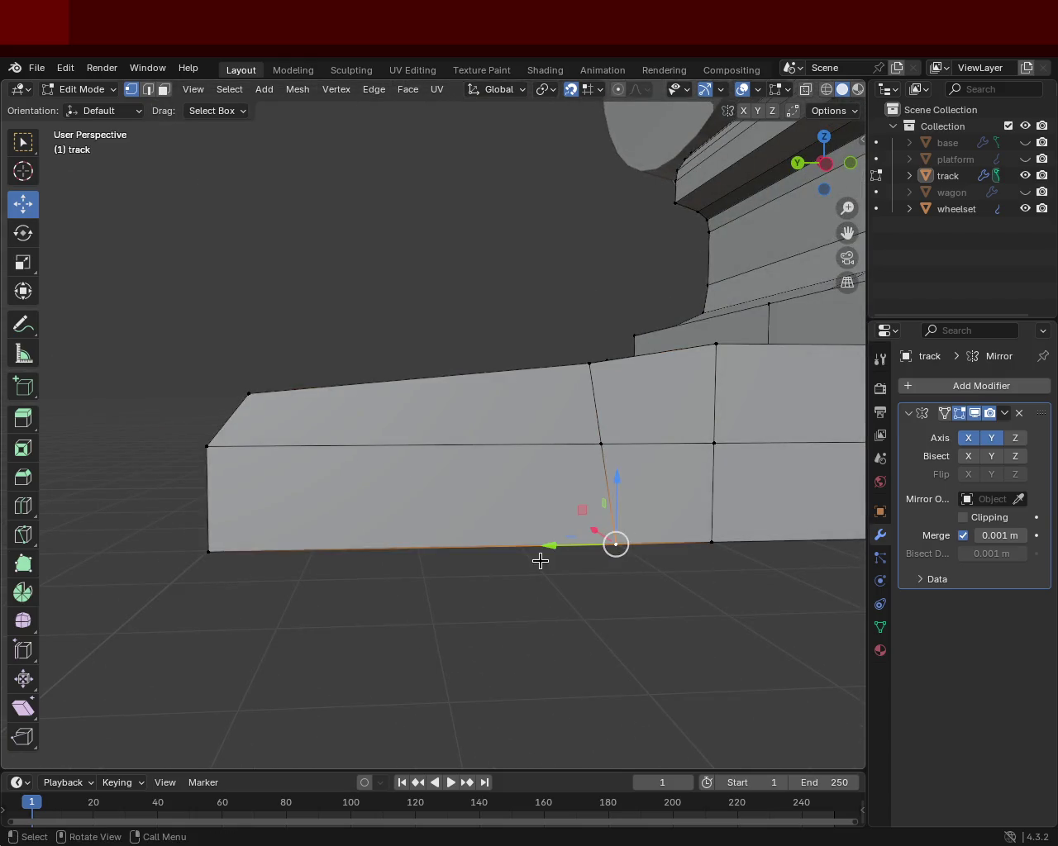
pyautogui.press('g')
pyautogui.press('y')
pyautogui.click(590, 556)
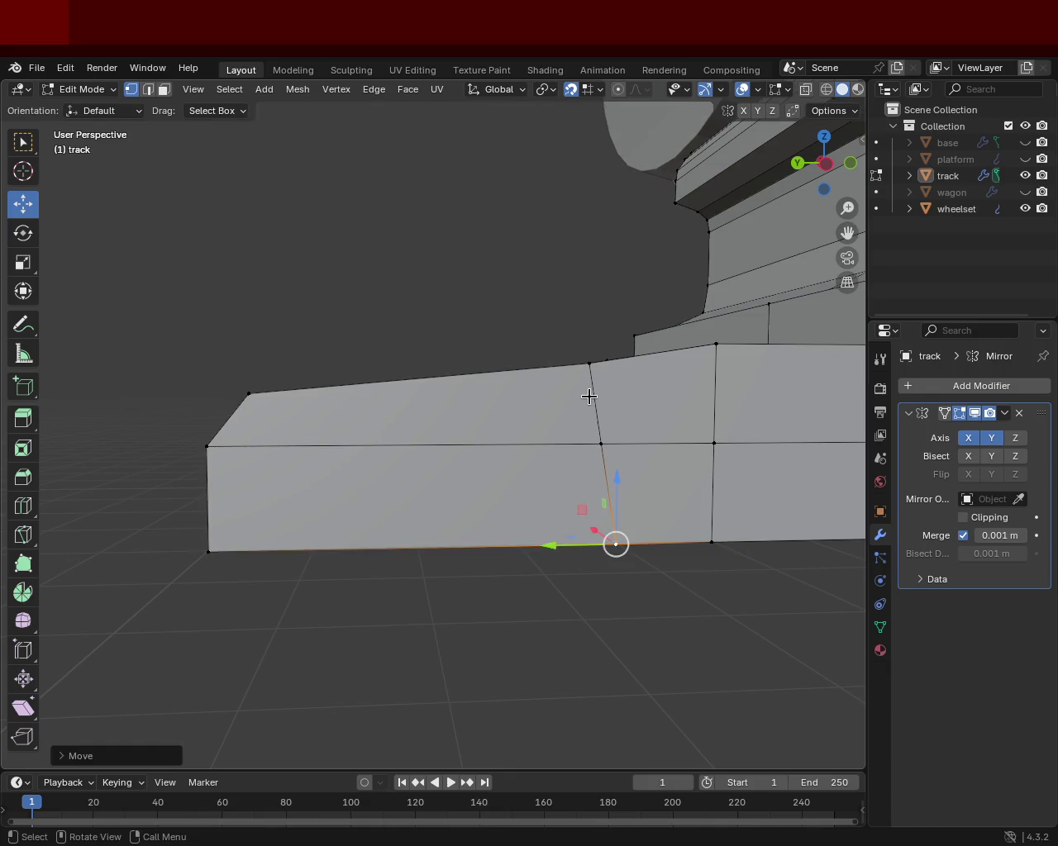
pyautogui.click(588, 364)
pyautogui.moveTo(562, 357); pyautogui.dragTo(597, 376)
pyautogui.click(588, 363)
pyautogui.click(601, 444)
pyautogui.moveTo(574, 445); pyautogui.dragTo(612, 447)
# Step: On the opposite face, subdivide the bottom edge, slide the midpoint left, and join it to the top vertex
pyautogui.moveTo(612, 447); pyautogui.dragTo(399, 493)
pyautogui.click(314, 526)
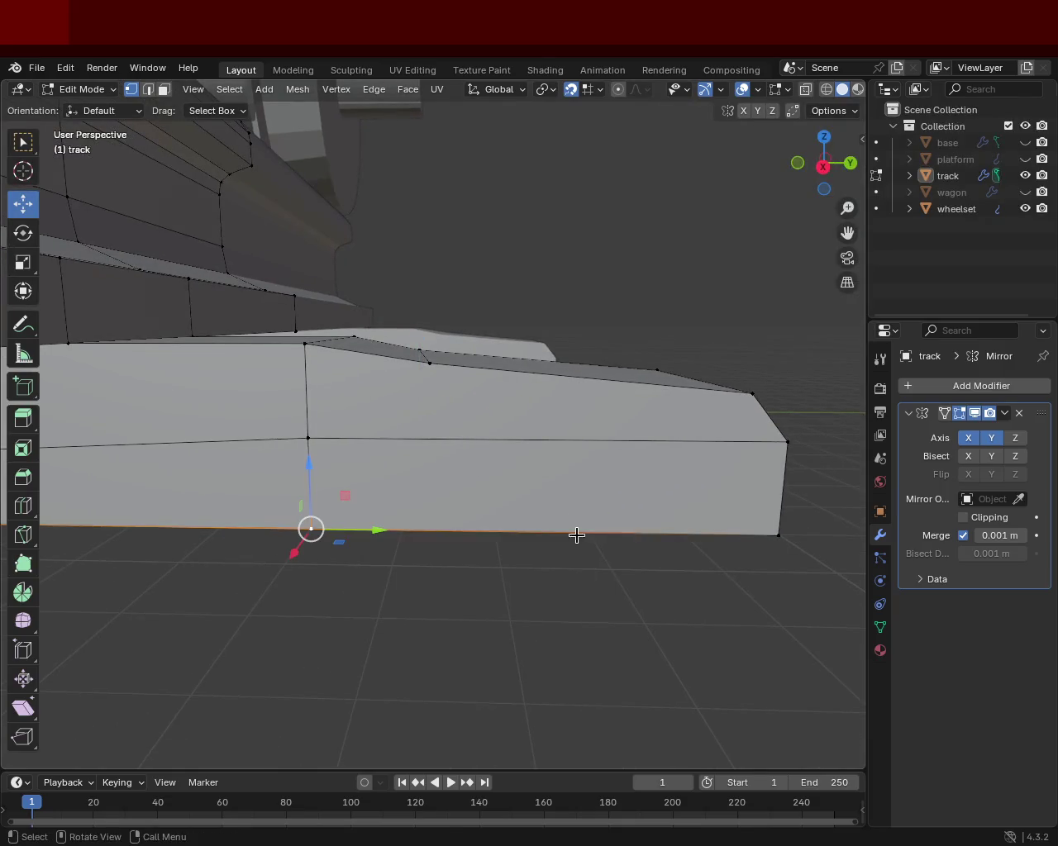
pyautogui.click(780, 534)
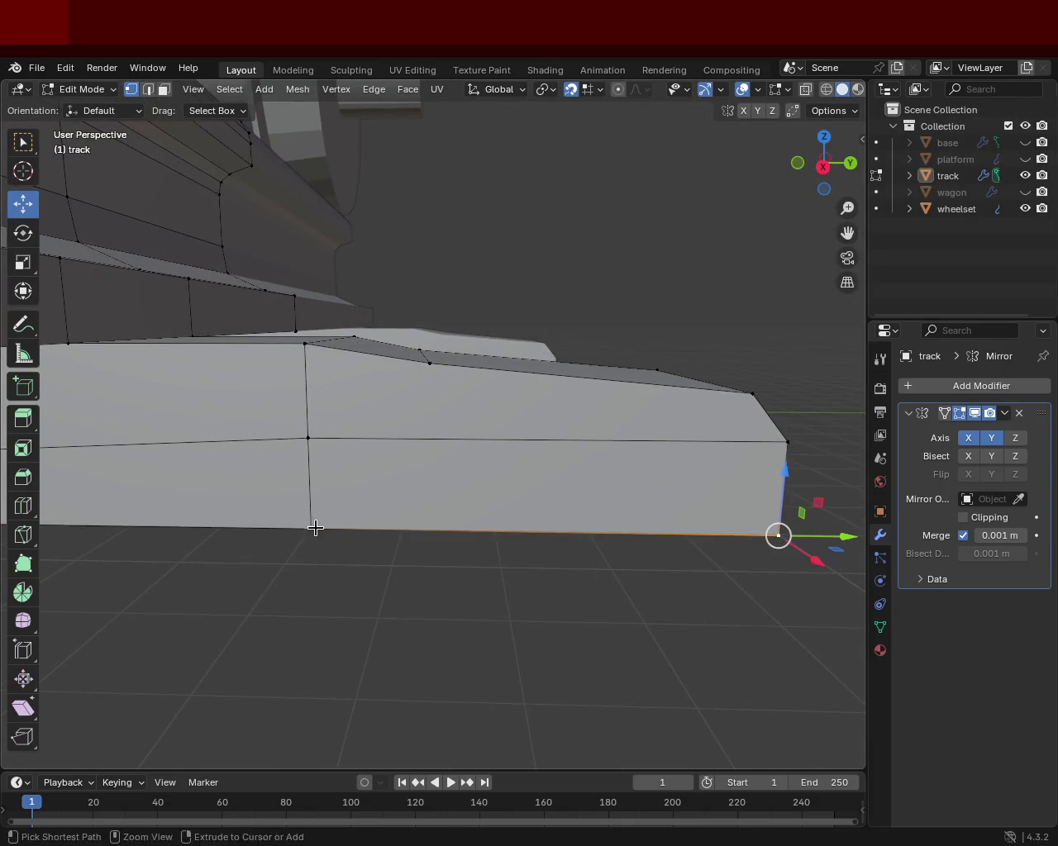
pyautogui.click(312, 528)
pyautogui.click(775, 536)
pyautogui.hotkey('ctrl', 'e')
pyautogui.click(677, 494)
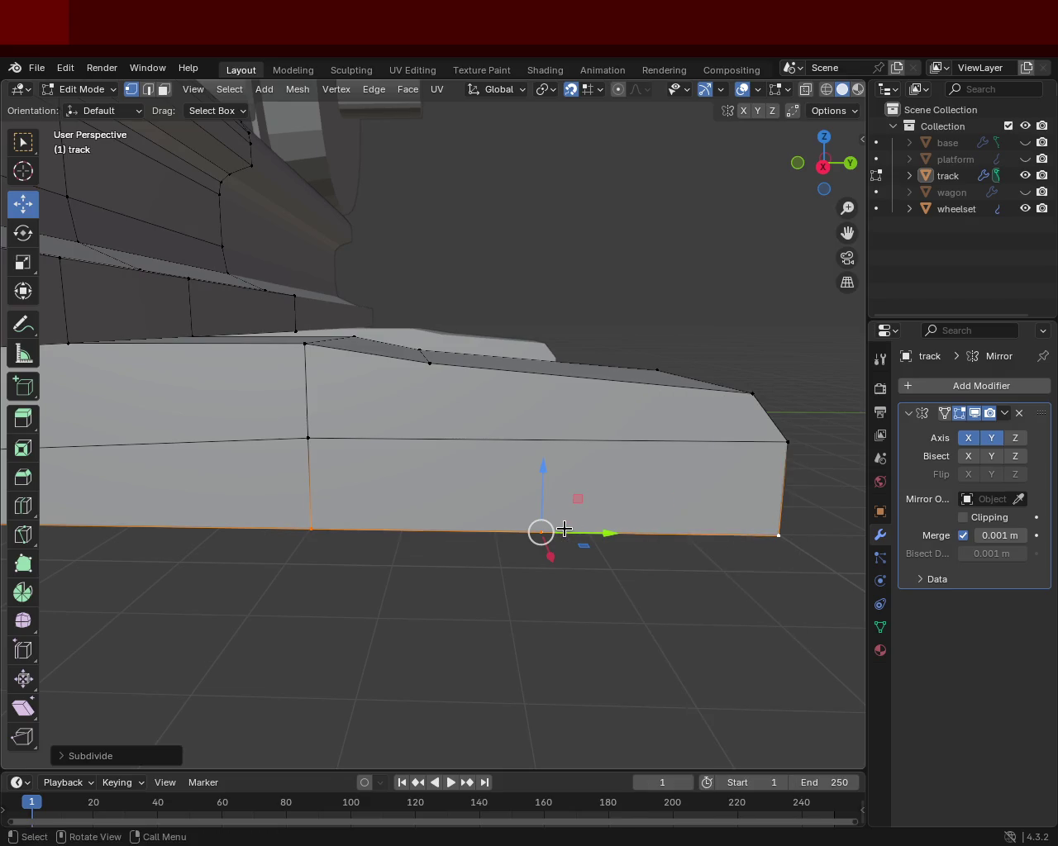
pyautogui.hotkey('shift', 'v')
pyautogui.click(415, 539)
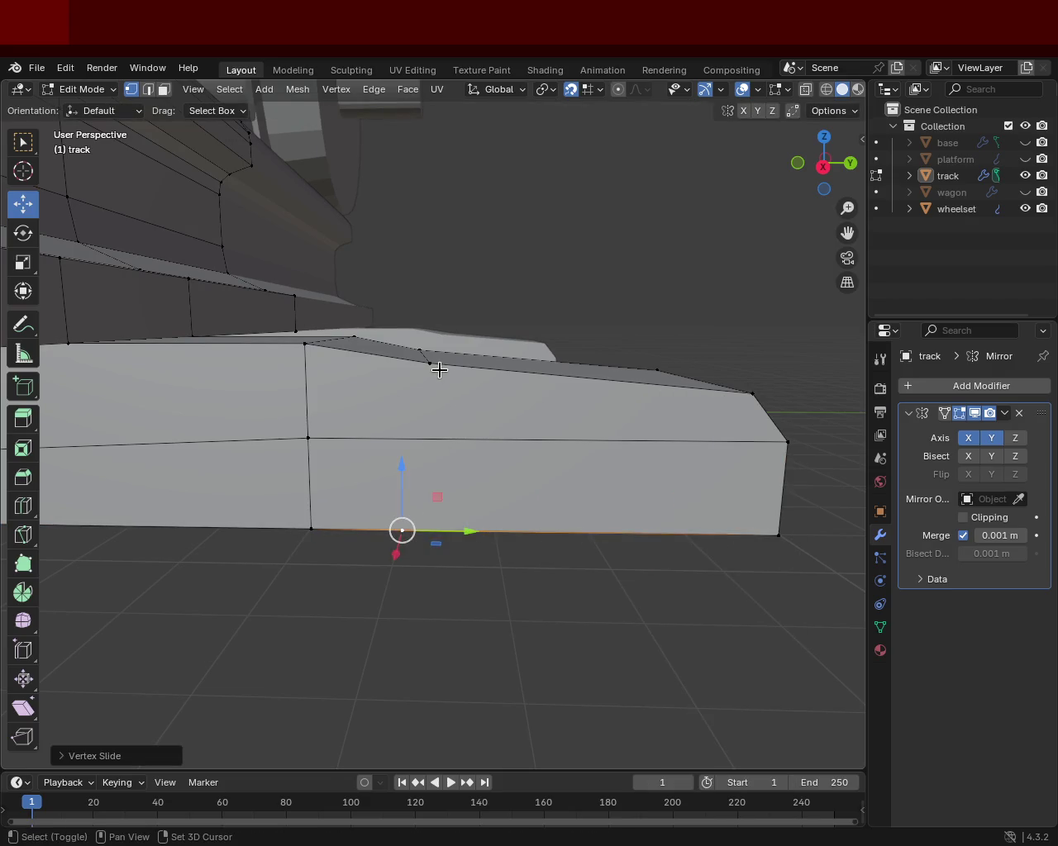
pyautogui.click(438, 368)
pyautogui.press('j')
# Step: Move that face's top and middle vertices along Y to taper the end
pyautogui.click(432, 366)
pyautogui.press('g')
pyautogui.press('y')
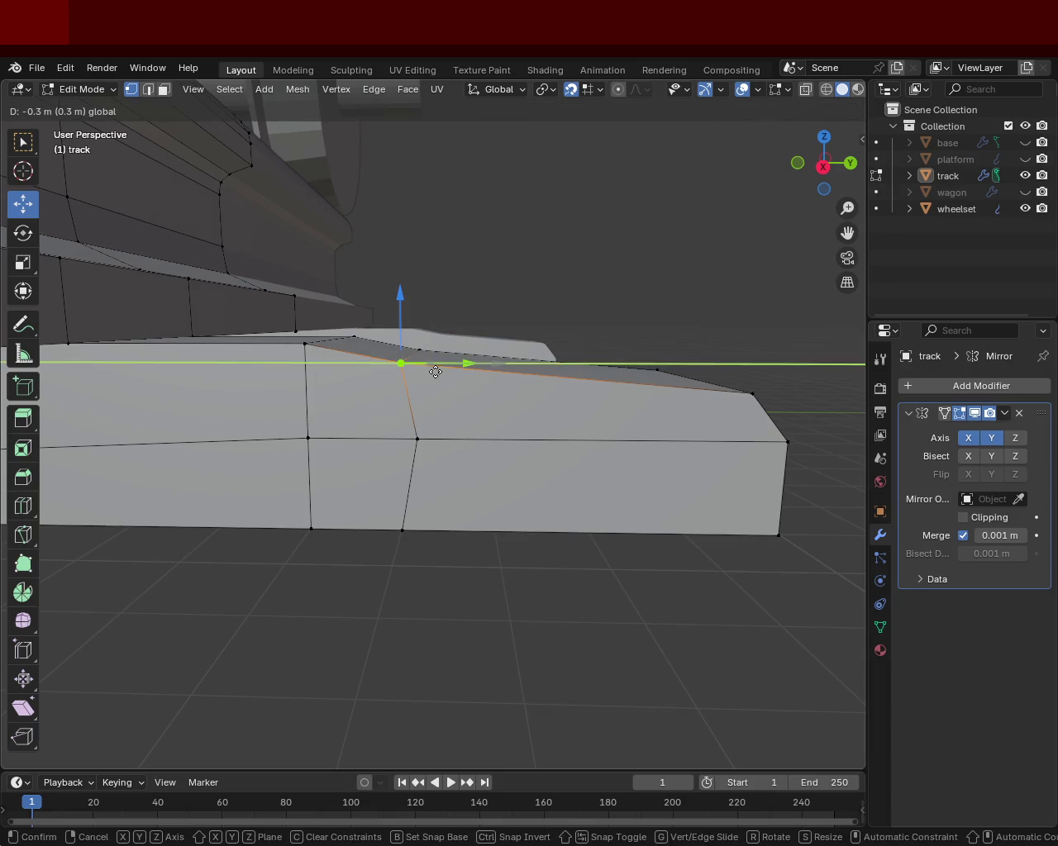
pyautogui.click(442, 371)
pyautogui.click(444, 455)
pyautogui.press('g')
pyautogui.press('y')
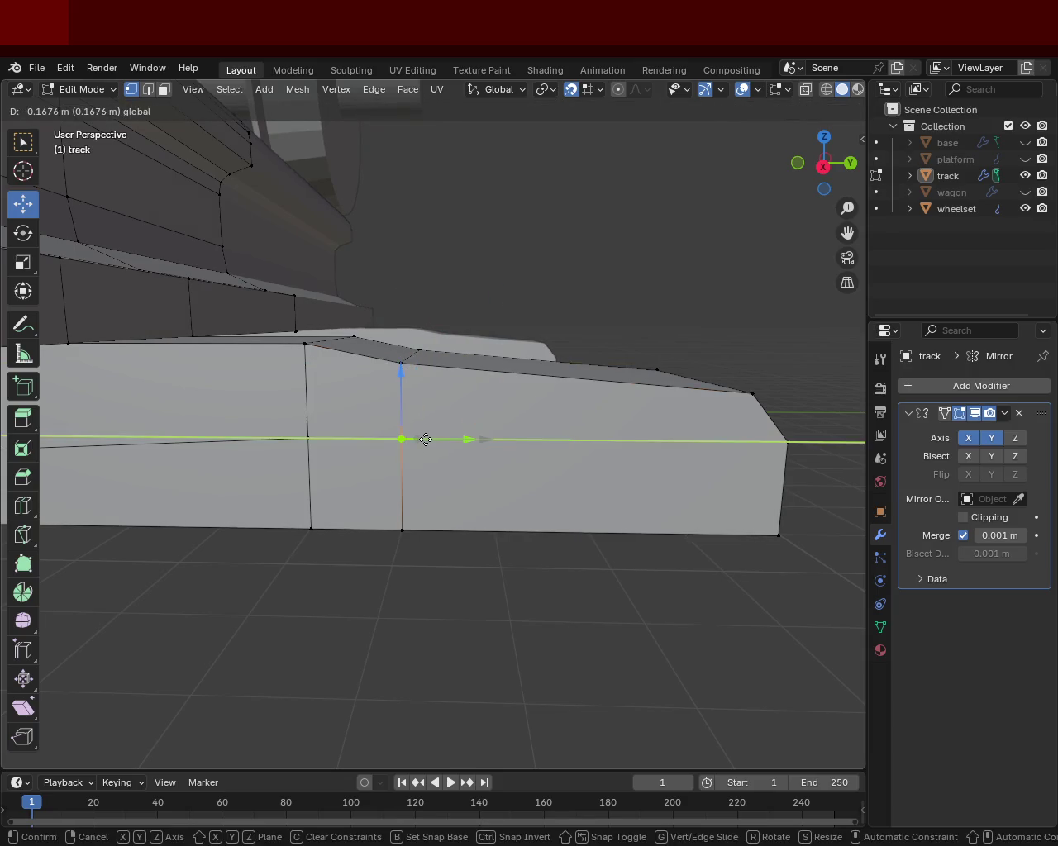
pyautogui.click(427, 440)
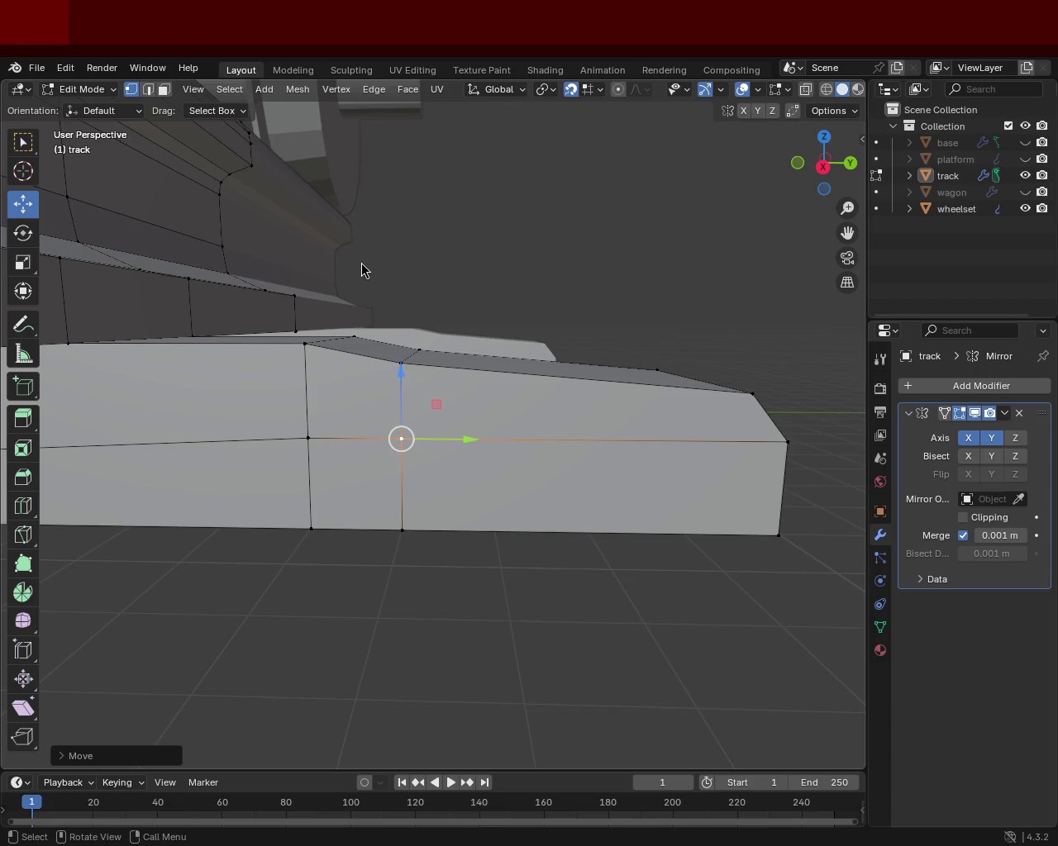
# Step: Shift the front-top corner vertex at the rail end along Y
pyautogui.moveTo(619, 352); pyautogui.dragTo(475, 314)
pyautogui.click(544, 331)
pyautogui.moveTo(546, 339); pyautogui.dragTo(614, 413)
pyautogui.click(519, 390)
pyautogui.moveTo(521, 400); pyautogui.dragTo(523, 397)
pyautogui.scroll(3)
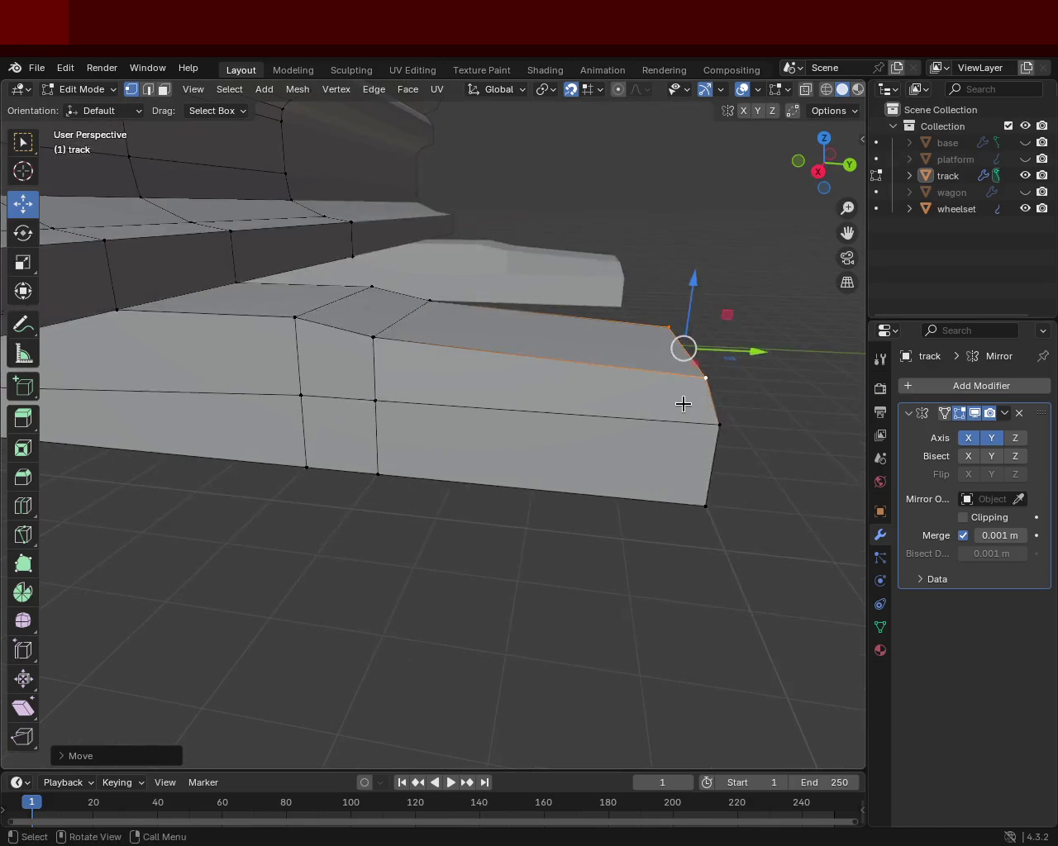
pyautogui.moveTo(683, 405); pyautogui.dragTo(475, 388)
pyautogui.moveTo(543, 337); pyautogui.dragTo(478, 349)
pyautogui.moveTo(668, 472); pyautogui.dragTo(716, 406)
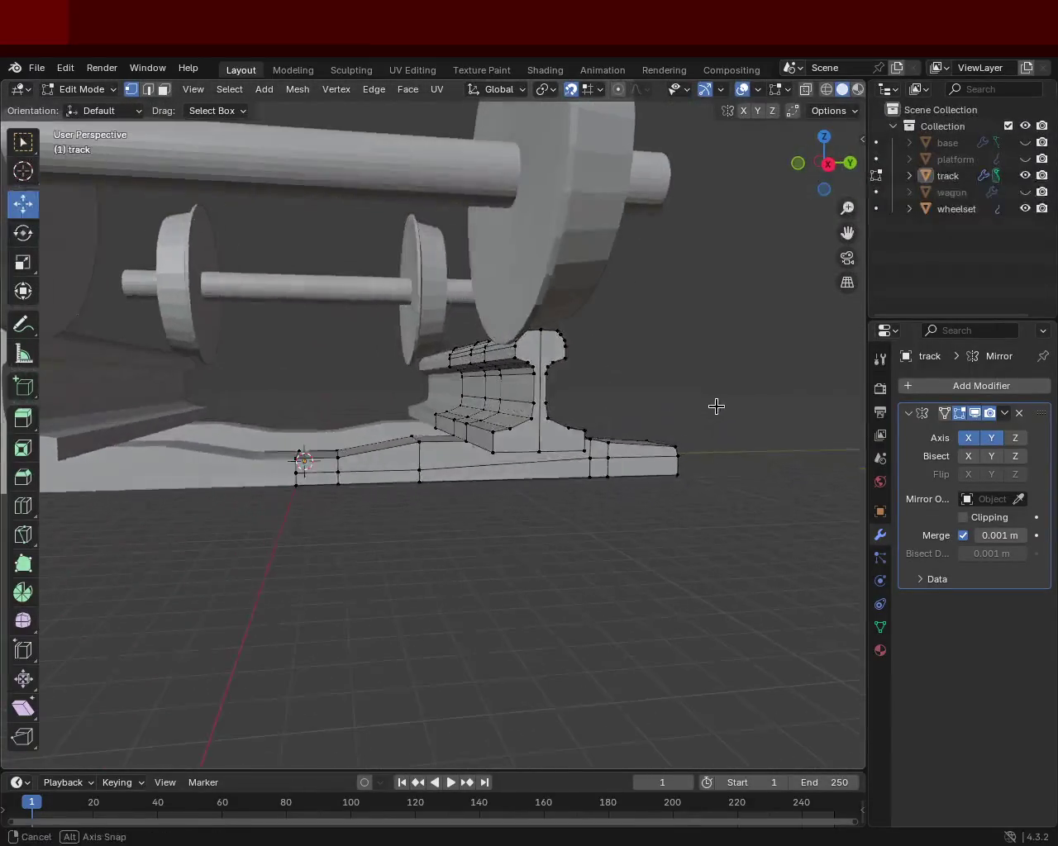
# Step: Select the four corners of the base plate's end face and raise it 0.4 m
pyautogui.moveTo(365, 464); pyautogui.dragTo(366, 437)
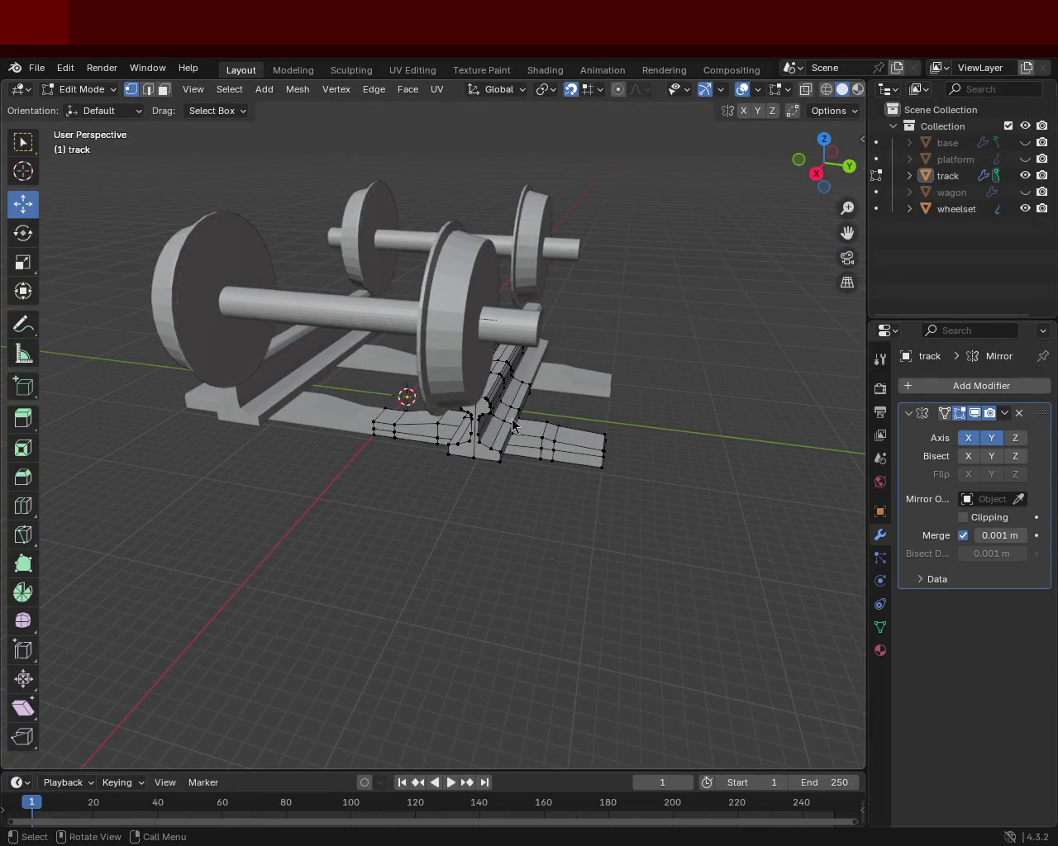
pyautogui.scroll(3)
pyautogui.click(377, 398)
pyautogui.click(346, 427)
pyautogui.click(308, 419)
pyautogui.click(338, 394)
pyautogui.moveTo(342, 365); pyautogui.dragTo(337, 401)
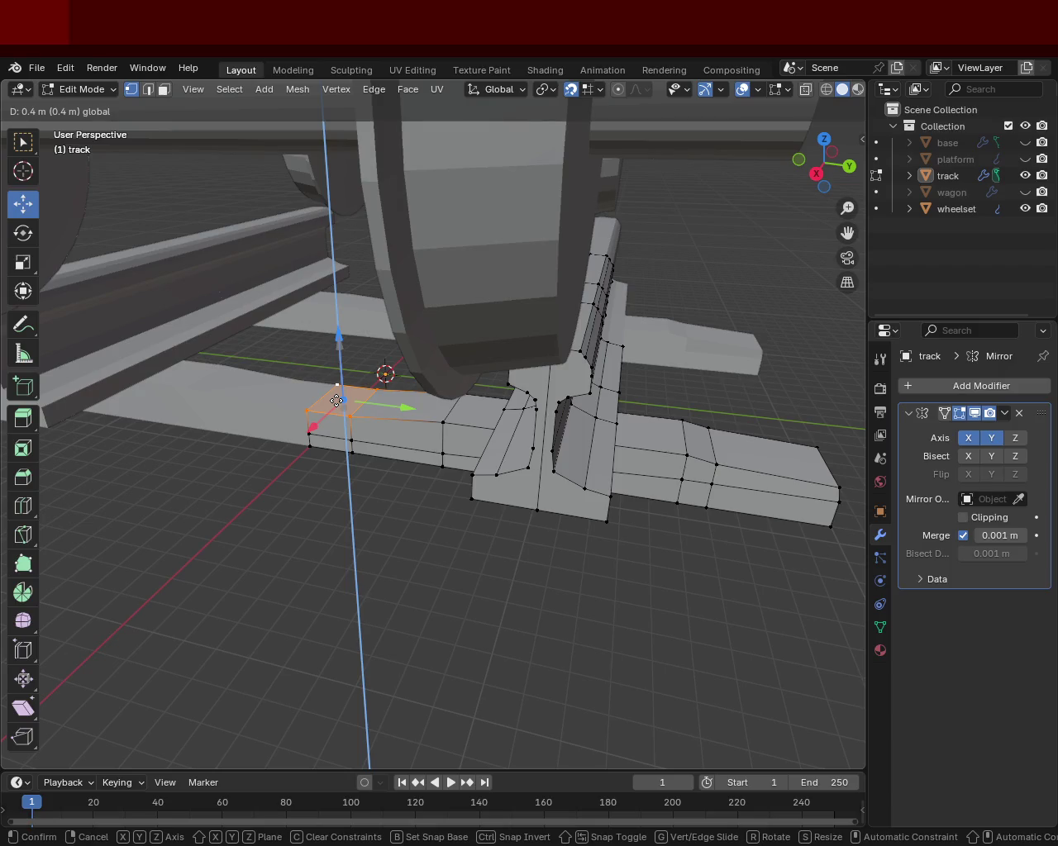
pyautogui.moveTo(337, 401); pyautogui.dragTo(337, 402)
pyautogui.moveTo(336, 402); pyautogui.dragTo(398, 539)
pyautogui.click(397, 539)
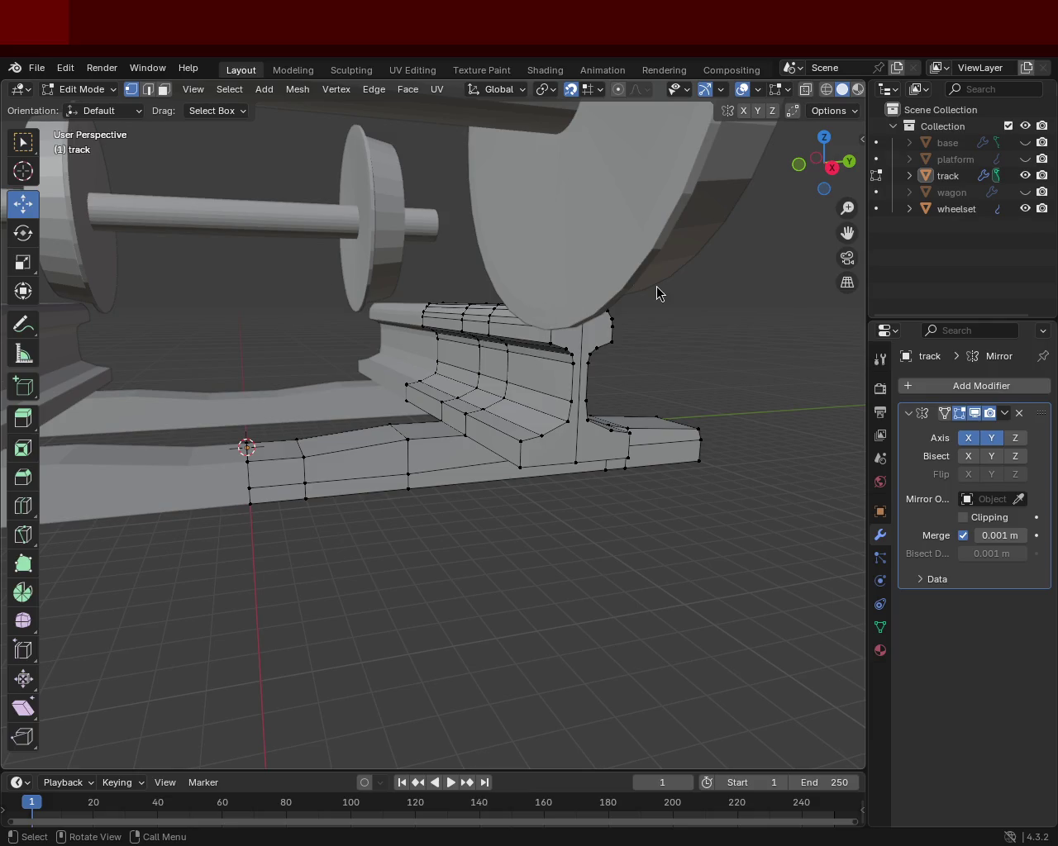
pyautogui.moveTo(615, 381); pyautogui.dragTo(450, 385)
pyautogui.scroll(-3)
pyautogui.moveTo(319, 392); pyautogui.dragTo(527, 372)
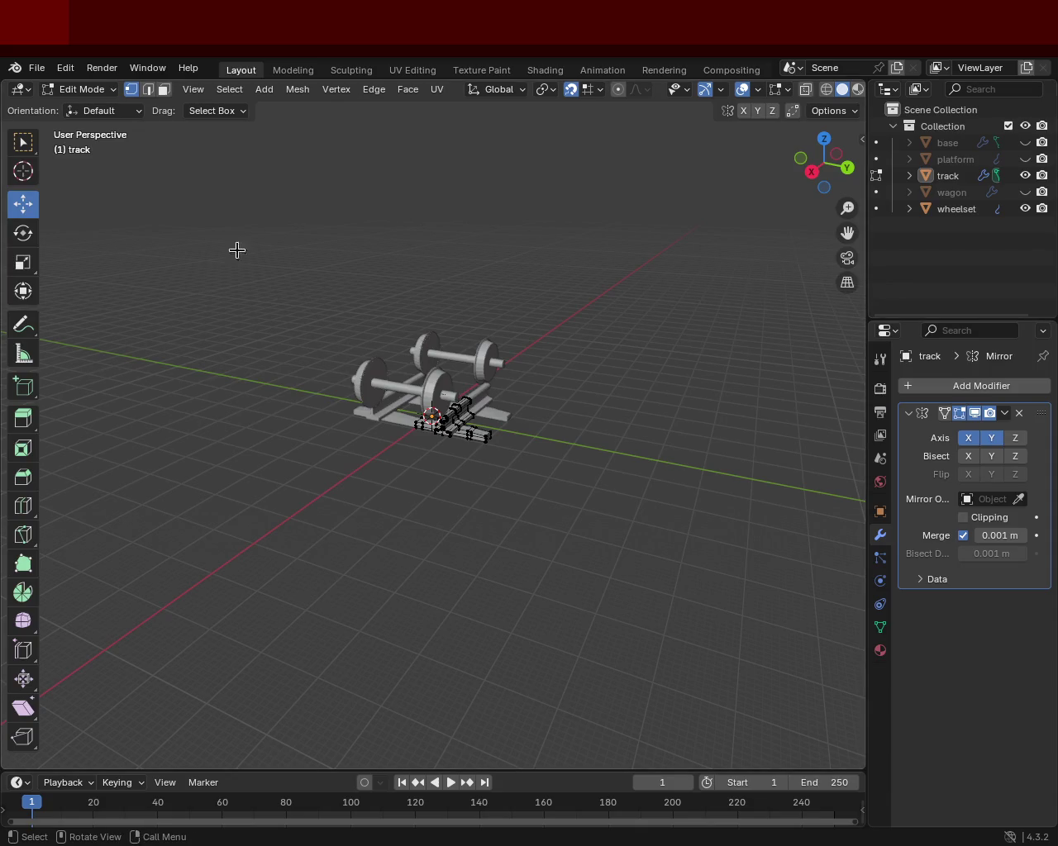
pyautogui.moveTo(458, 482); pyautogui.dragTo(479, 397)
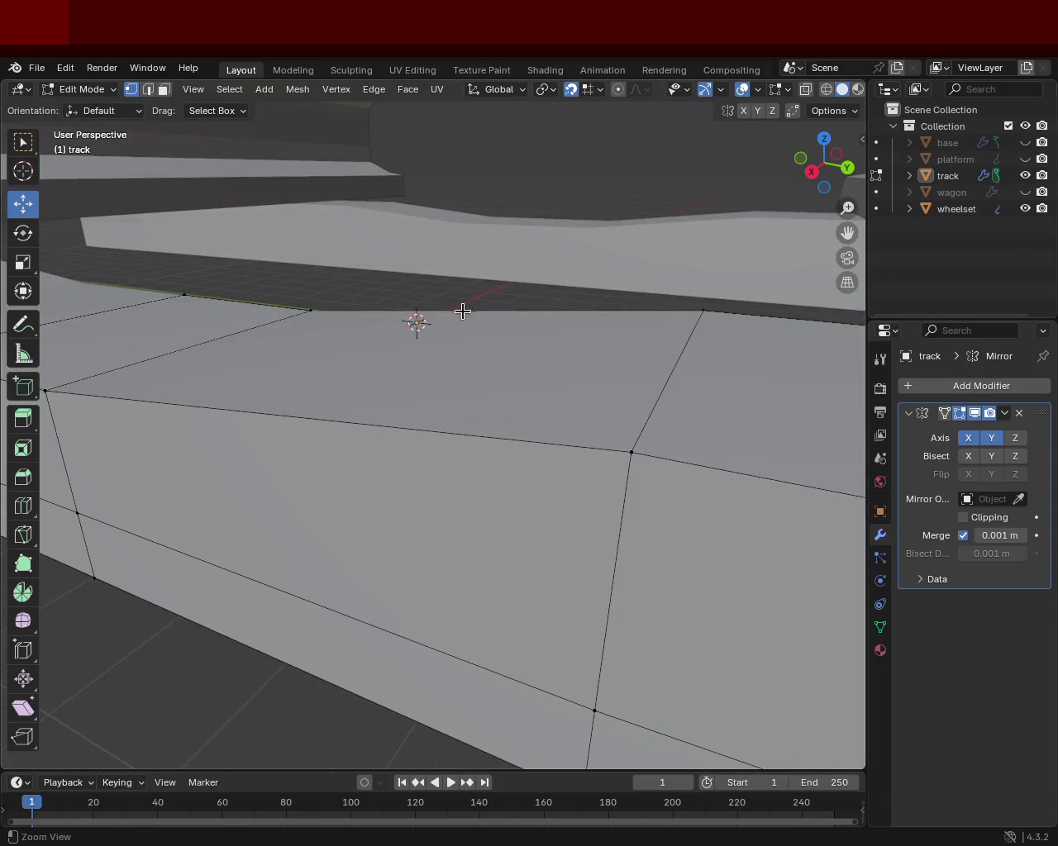
pyautogui.moveTo(534, 518); pyautogui.dragTo(392, 526)
pyautogui.scroll(-3)
pyautogui.scroll(-3)
pyautogui.scroll(3)
pyautogui.moveTo(430, 421); pyautogui.dragTo(433, 456)
pyautogui.scroll(-3)
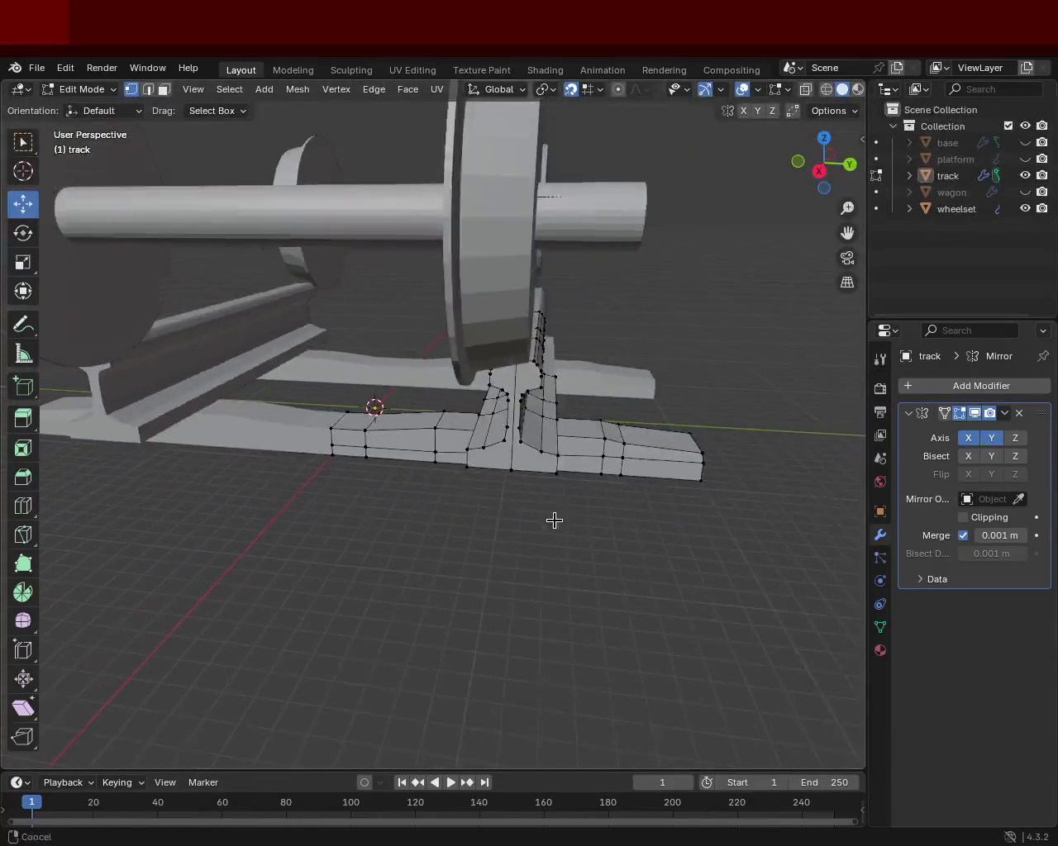
pyautogui.scroll(-3)
pyautogui.moveTo(587, 494); pyautogui.dragTo(524, 491)
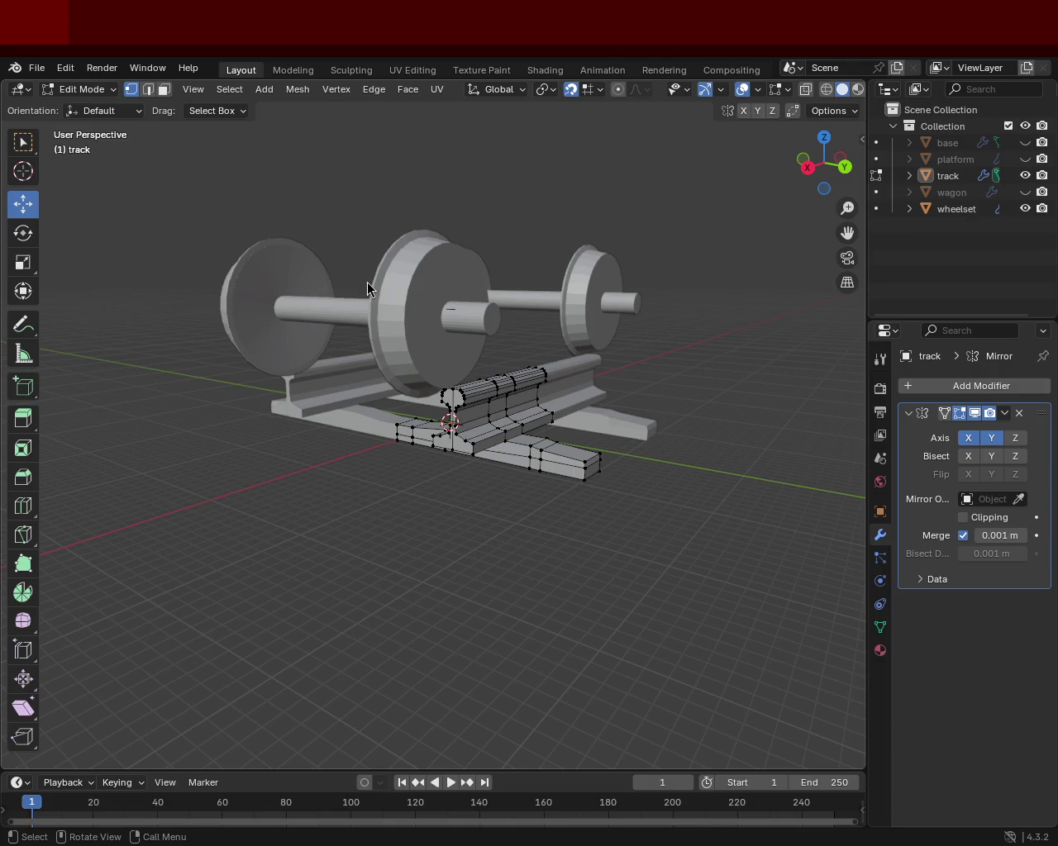
pyautogui.hotkey('shift', 'b')
pyautogui.moveTo(430, 446); pyautogui.dragTo(529, 241)
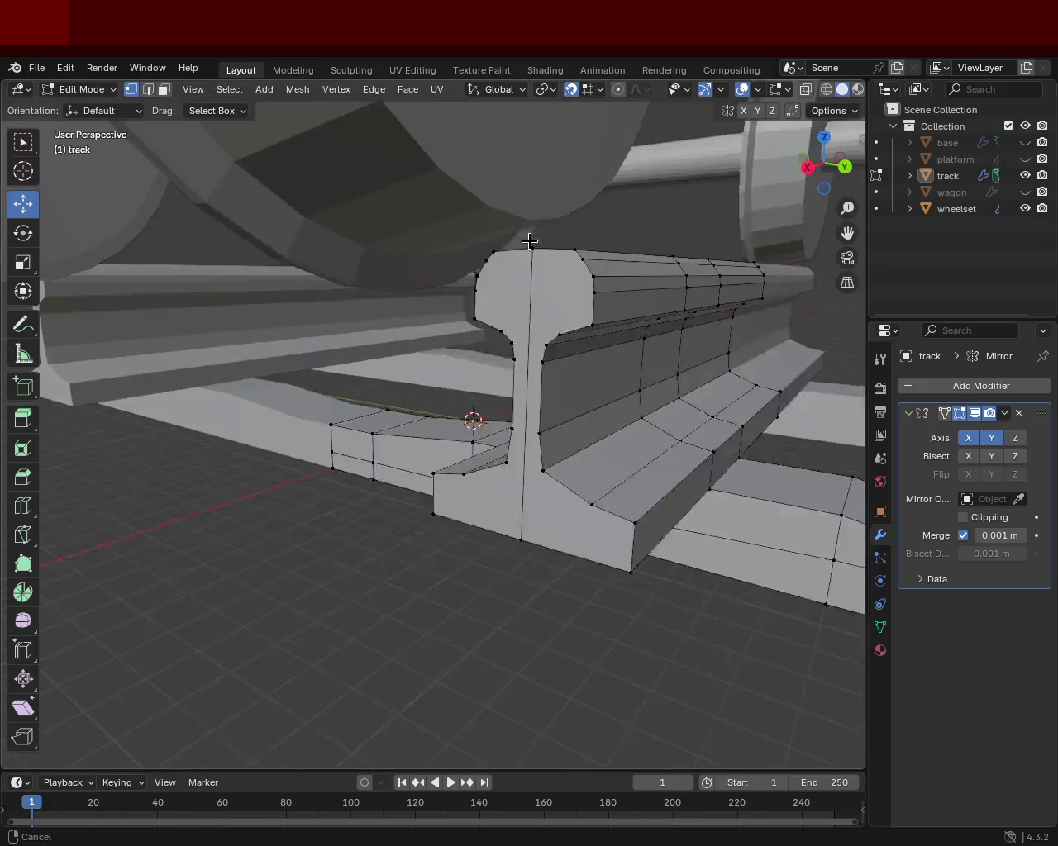
pyautogui.scroll(-3)
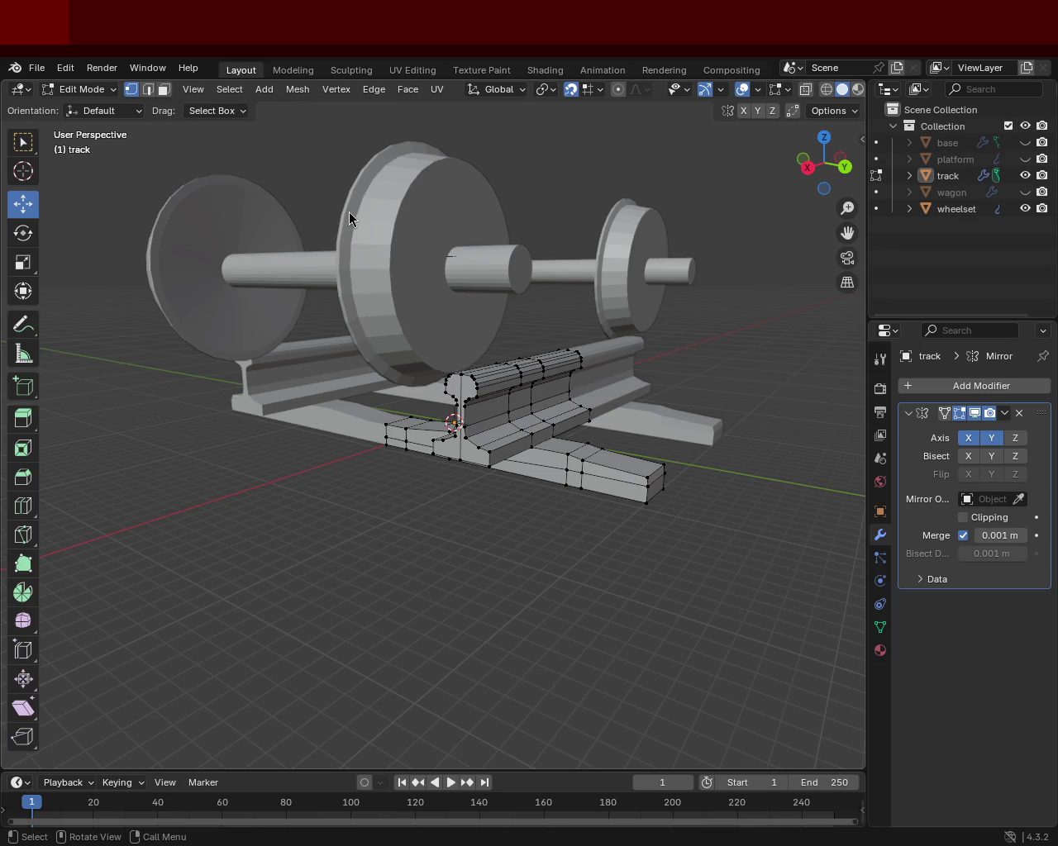
pyautogui.moveTo(557, 329); pyautogui.dragTo(626, 512)
pyautogui.moveTo(626, 513); pyautogui.dragTo(496, 405)
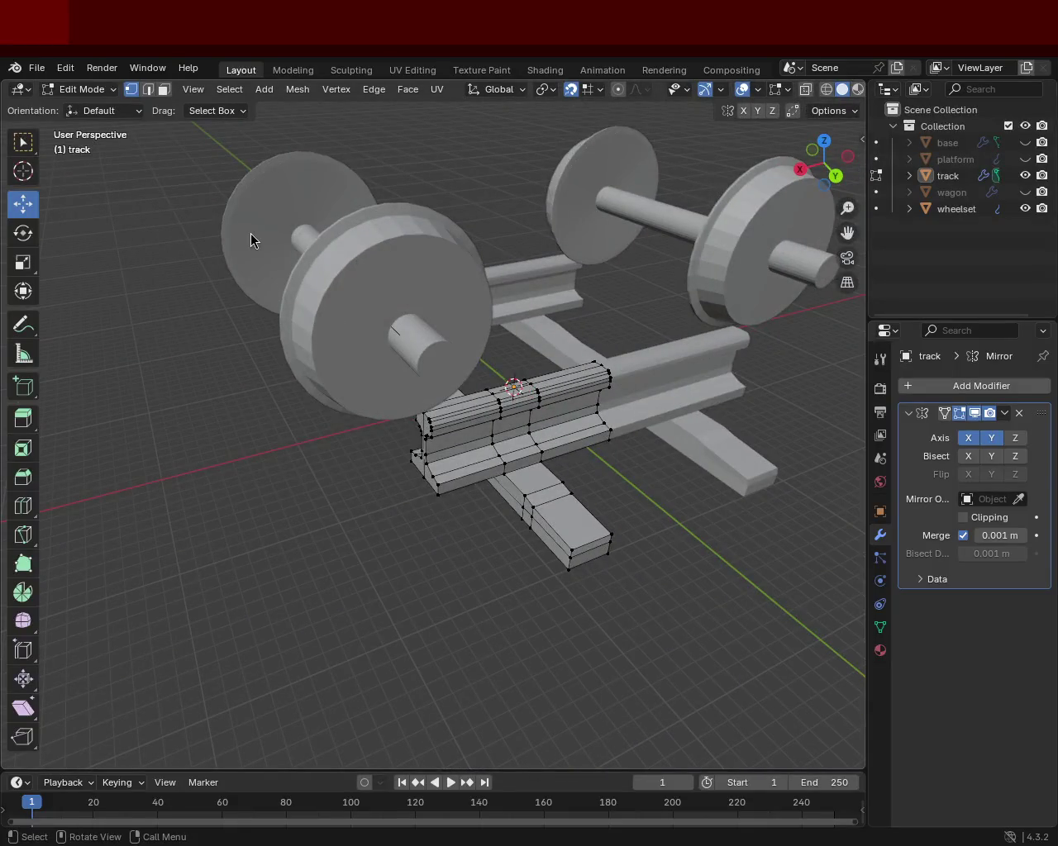
pyautogui.moveTo(634, 431); pyautogui.dragTo(772, 212)
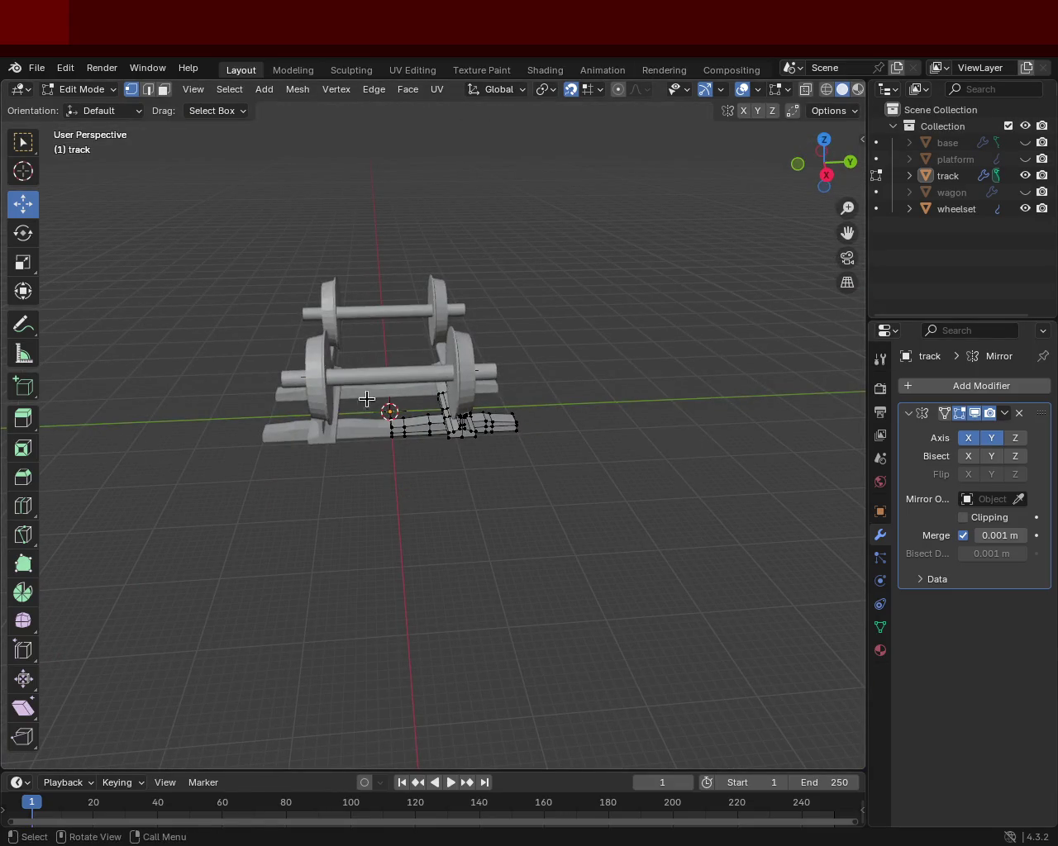
pyautogui.moveTo(442, 394); pyautogui.dragTo(525, 524)
pyautogui.scroll(3)
pyautogui.moveTo(543, 426); pyautogui.dragTo(317, 295)
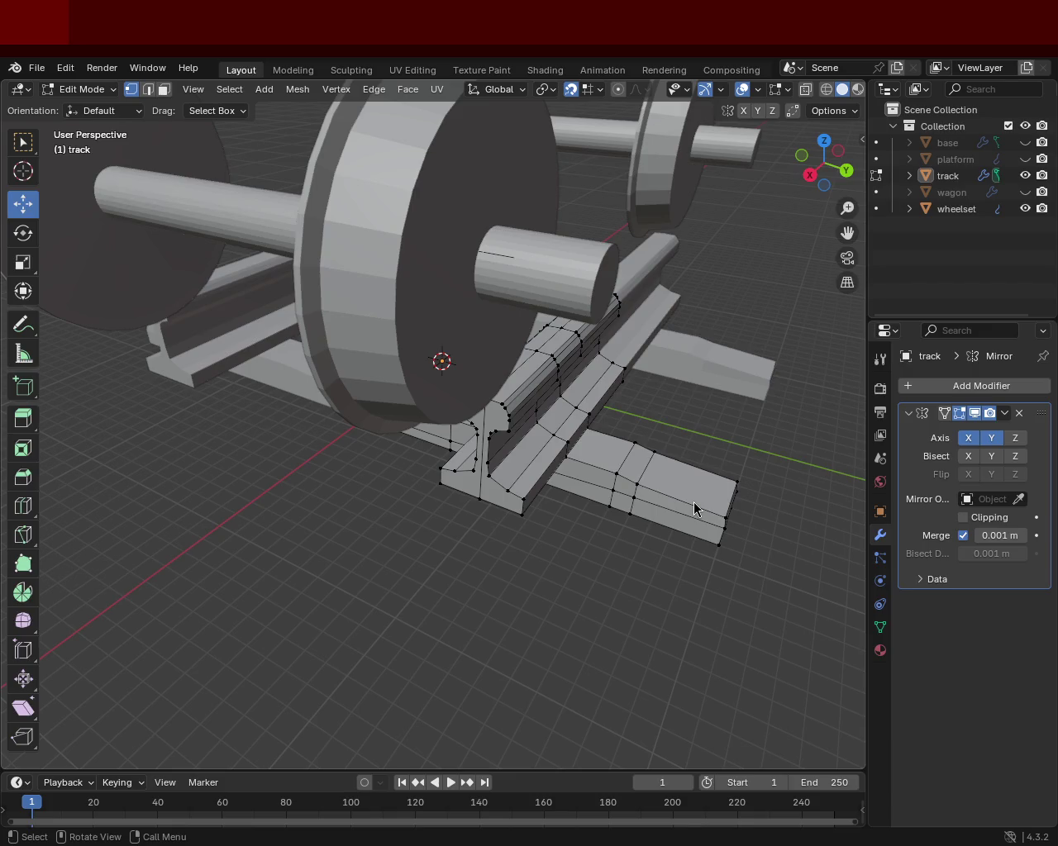
pyautogui.moveTo(692, 461); pyautogui.dragTo(402, 460)
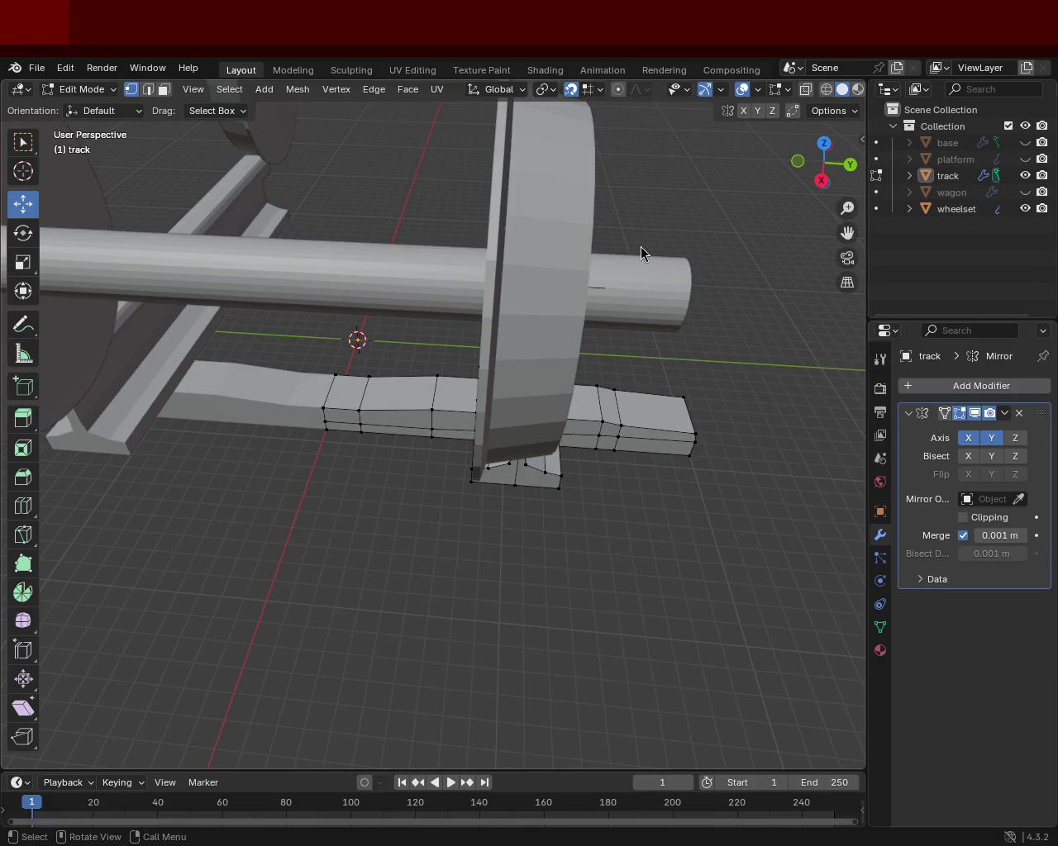
pyautogui.moveTo(636, 489); pyautogui.dragTo(524, 373)
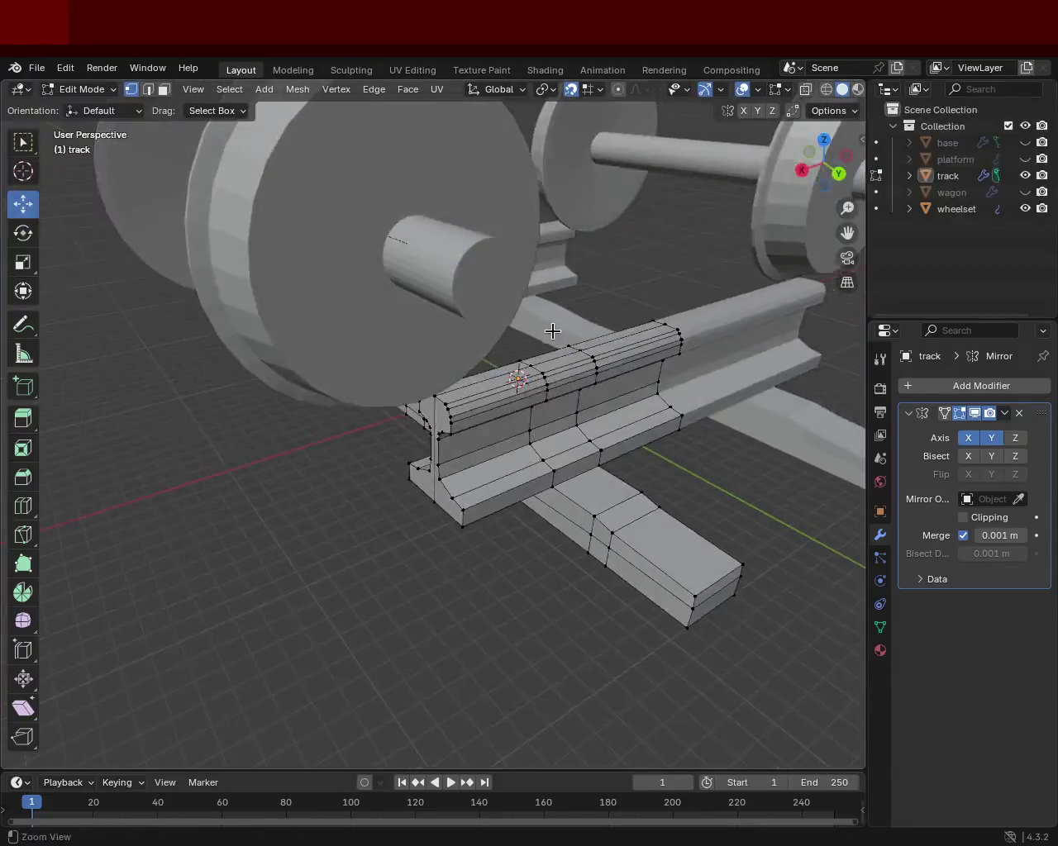
pyautogui.scroll(-3)
pyautogui.moveTo(638, 505); pyautogui.dragTo(725, 227)
# Step: Hide the viewport overlays and orbit around the wheelset and rails
pyautogui.click(740, 88)
pyautogui.moveTo(529, 347); pyautogui.dragTo(550, 326)
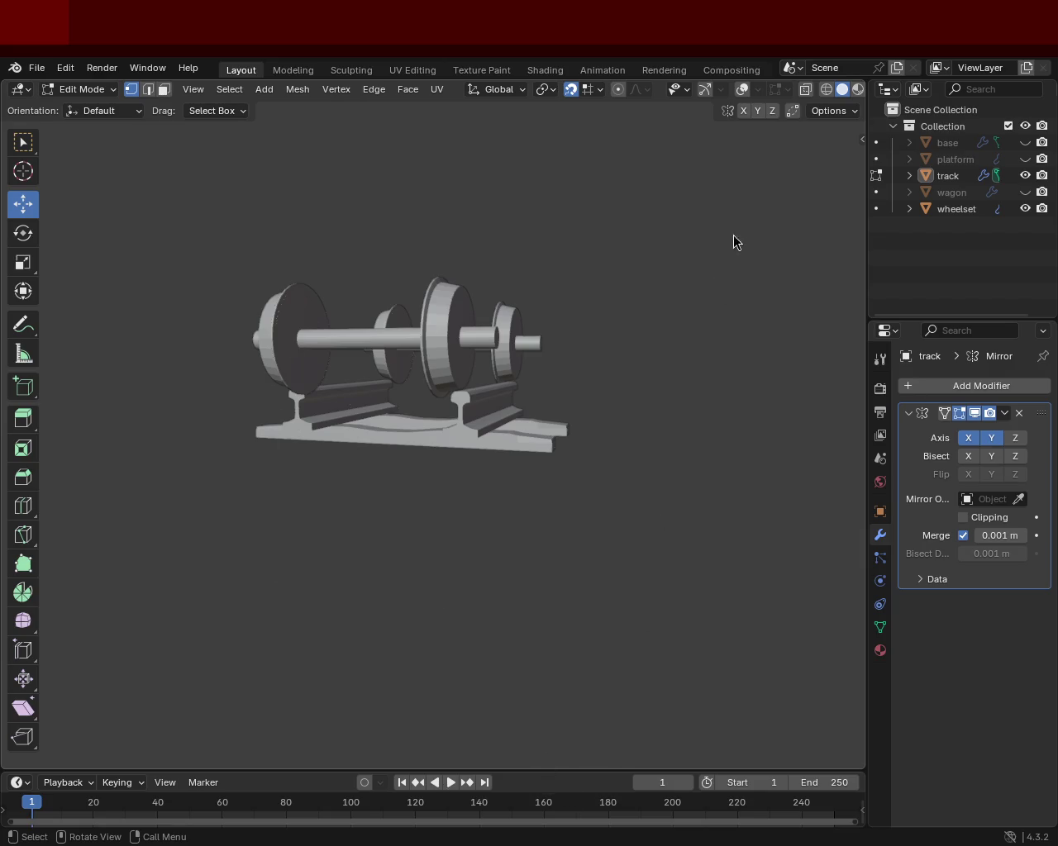
pyautogui.scroll(3)
pyautogui.moveTo(541, 331); pyautogui.dragTo(444, 349)
pyautogui.scroll(-3)
pyautogui.moveTo(586, 456); pyautogui.dragTo(521, 463)
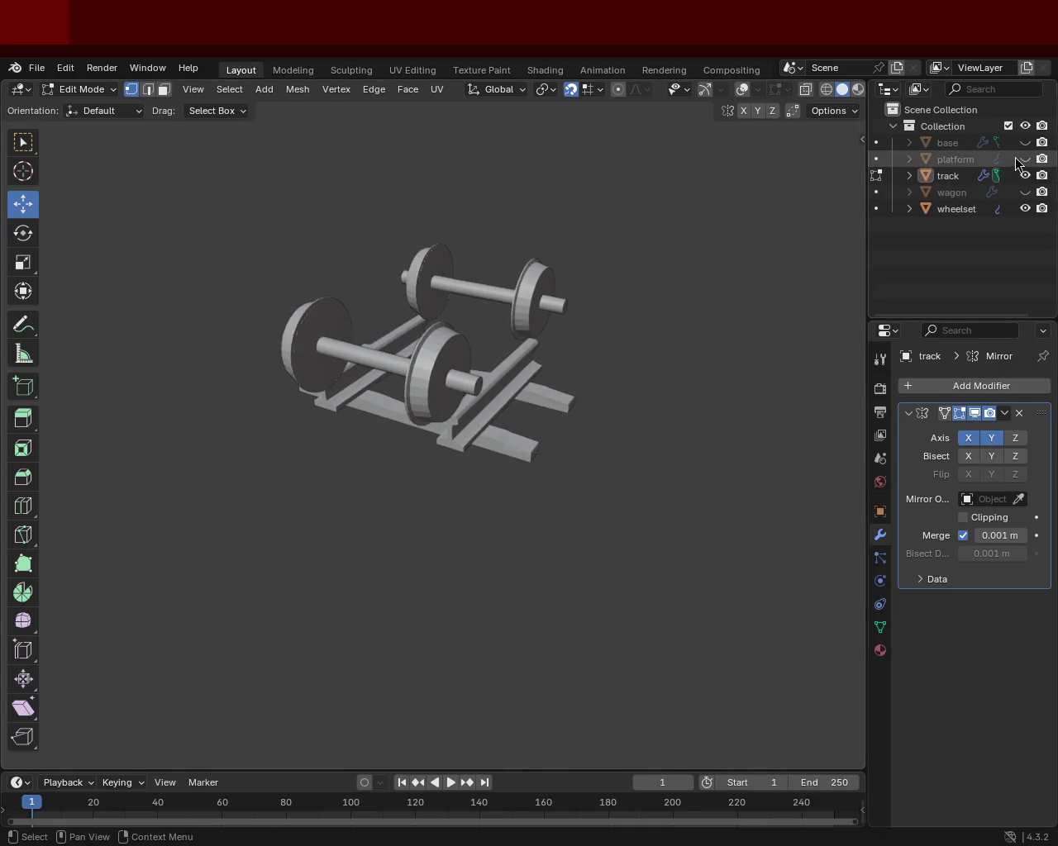
# Step: Unhide base, platform and wagon in the Outliner, then orbit to a closer bogie view
pyautogui.click(1025, 142)
pyautogui.click(1026, 159)
pyautogui.click(1025, 191)
pyautogui.moveTo(603, 347); pyautogui.dragTo(385, 362)
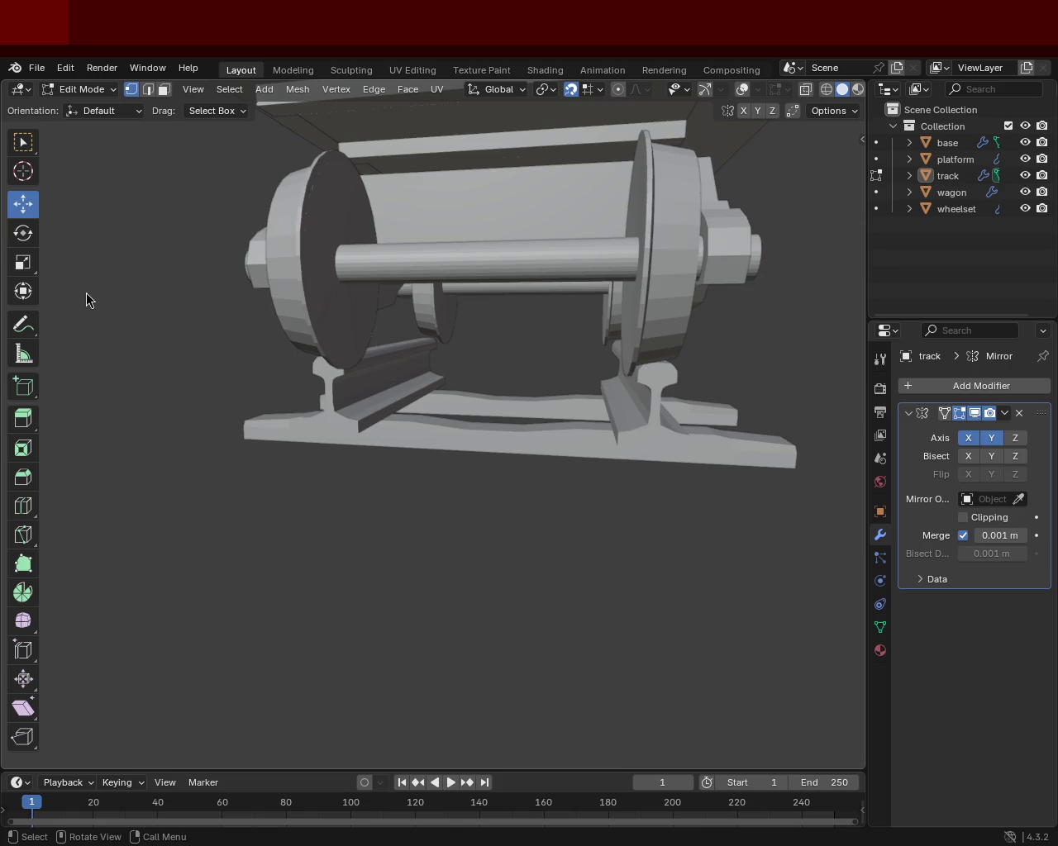
pyautogui.moveTo(723, 254); pyautogui.dragTo(578, 347)
pyautogui.scroll(3)
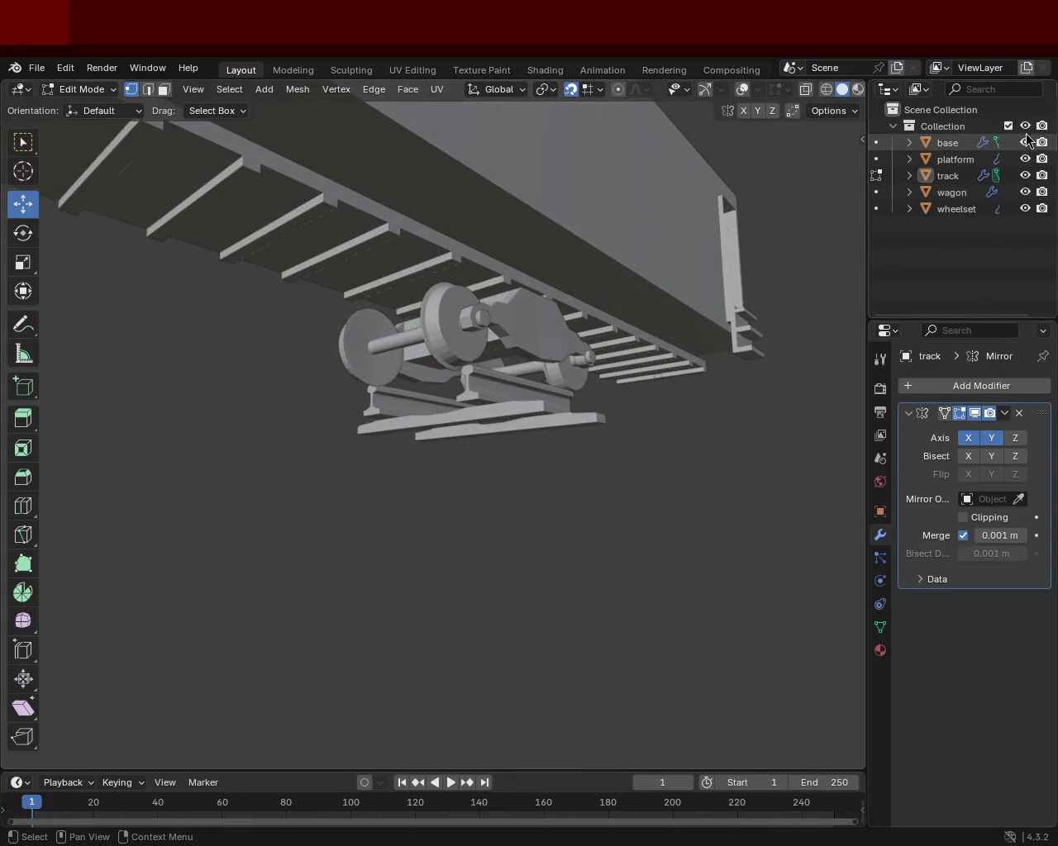
pyautogui.click(1025, 142)
# Step: Hide the platform, track and wagon in the Outliner, leaving the wheelsets visible
pyautogui.click(1025, 158)
pyautogui.click(1025, 175)
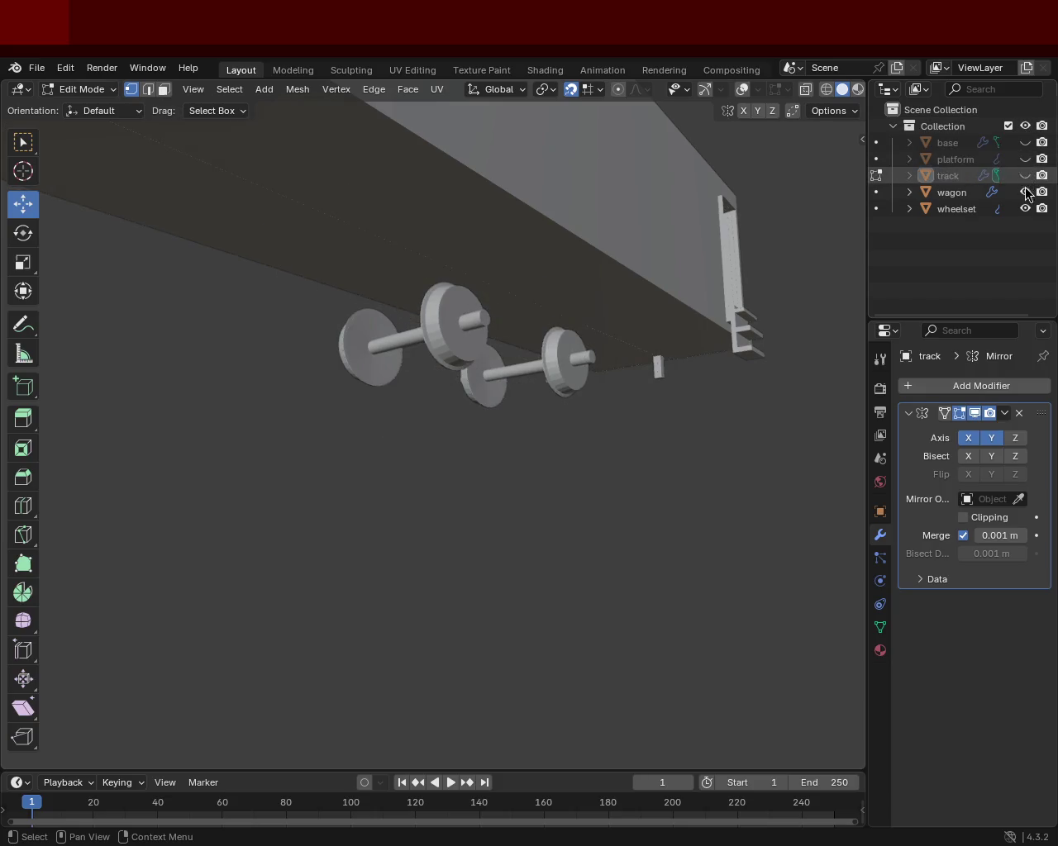
pyautogui.click(1025, 192)
pyautogui.click(1025, 209)
pyautogui.click(1025, 208)
pyautogui.moveTo(685, 256); pyautogui.dragTo(480, 433)
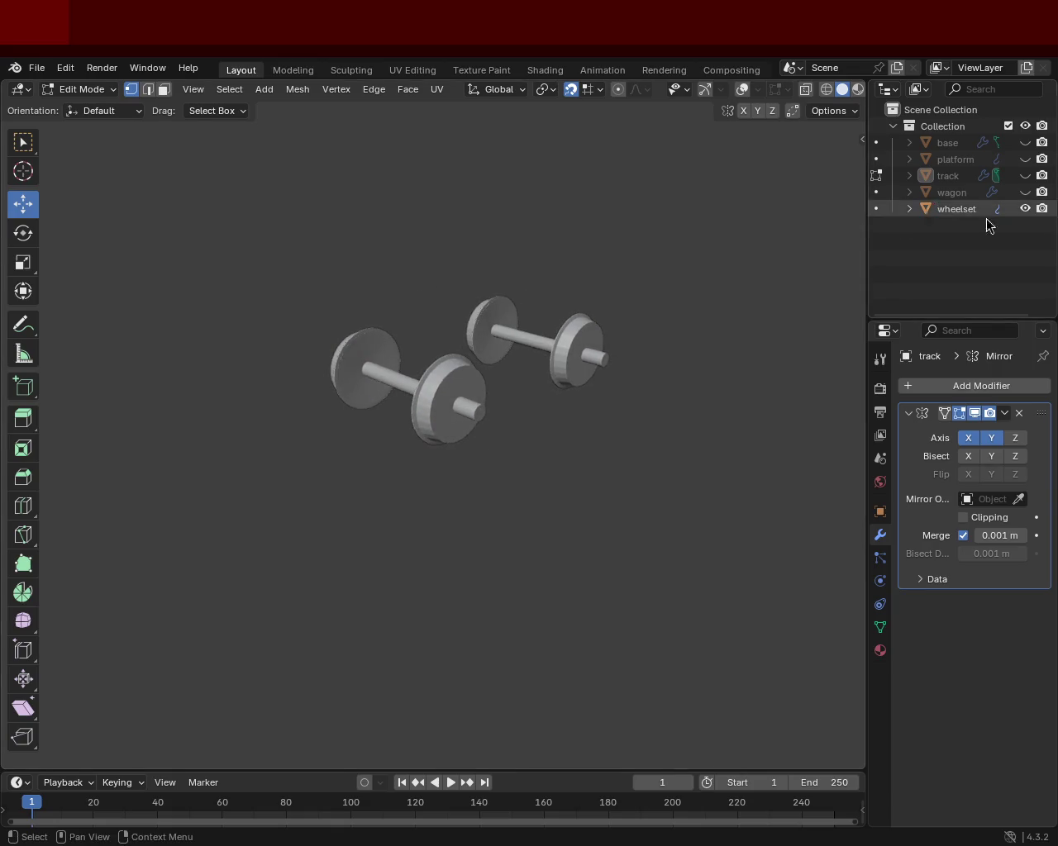
# Step: Unhide the base bogie frame and orbit in close on the bogie and wheelsets
pyautogui.click(1025, 142)
pyautogui.moveTo(487, 347); pyautogui.dragTo(600, 288)
pyautogui.scroll(-3)
pyautogui.moveTo(657, 354); pyautogui.dragTo(480, 359)
pyautogui.scroll(-3)
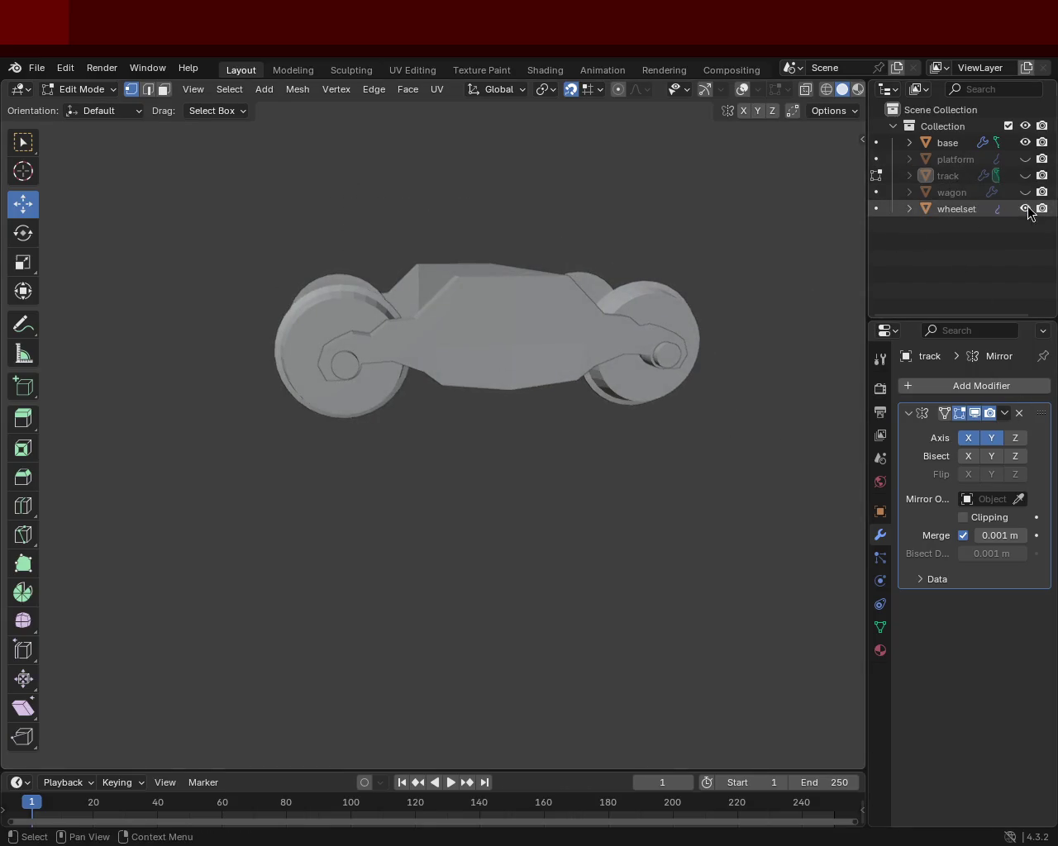
# Step: Unhide the platform and wagon body, viewing the bogie beneath them
pyautogui.click(1025, 158)
pyautogui.moveTo(851, 240); pyautogui.dragTo(515, 371)
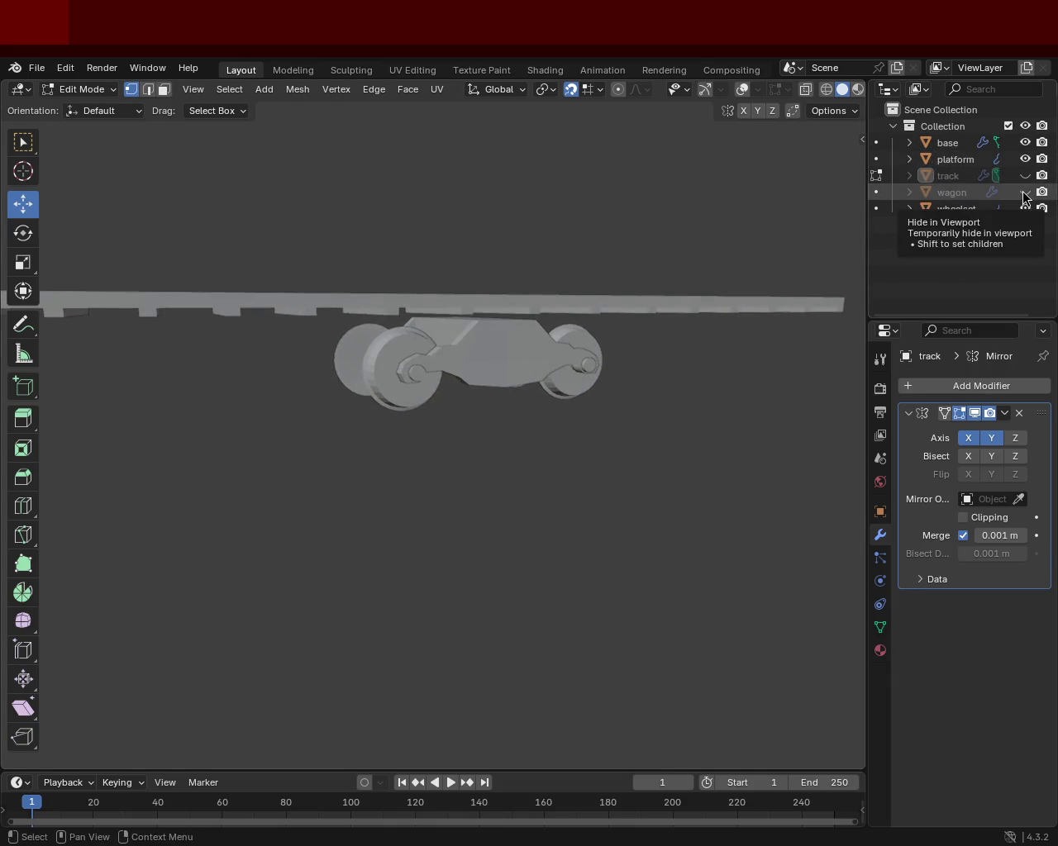
pyautogui.click(1025, 191)
pyautogui.scroll(-3)
pyautogui.moveTo(525, 397); pyautogui.dragTo(590, 324)
# Step: Unhide the track rails and inspect the wheelset on them from a low angle
pyautogui.scroll(3)
pyautogui.moveTo(421, 331); pyautogui.dragTo(389, 272)
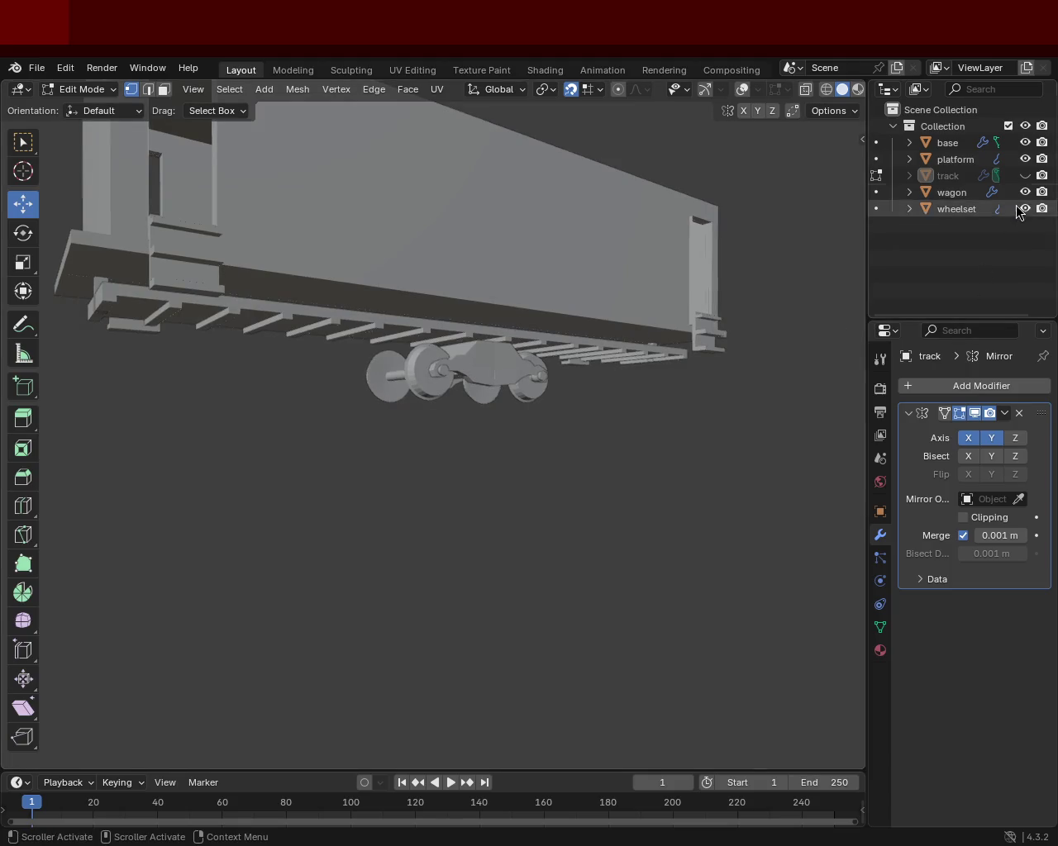
pyautogui.click(1025, 175)
pyautogui.moveTo(504, 413); pyautogui.dragTo(456, 357)
pyautogui.scroll(3)
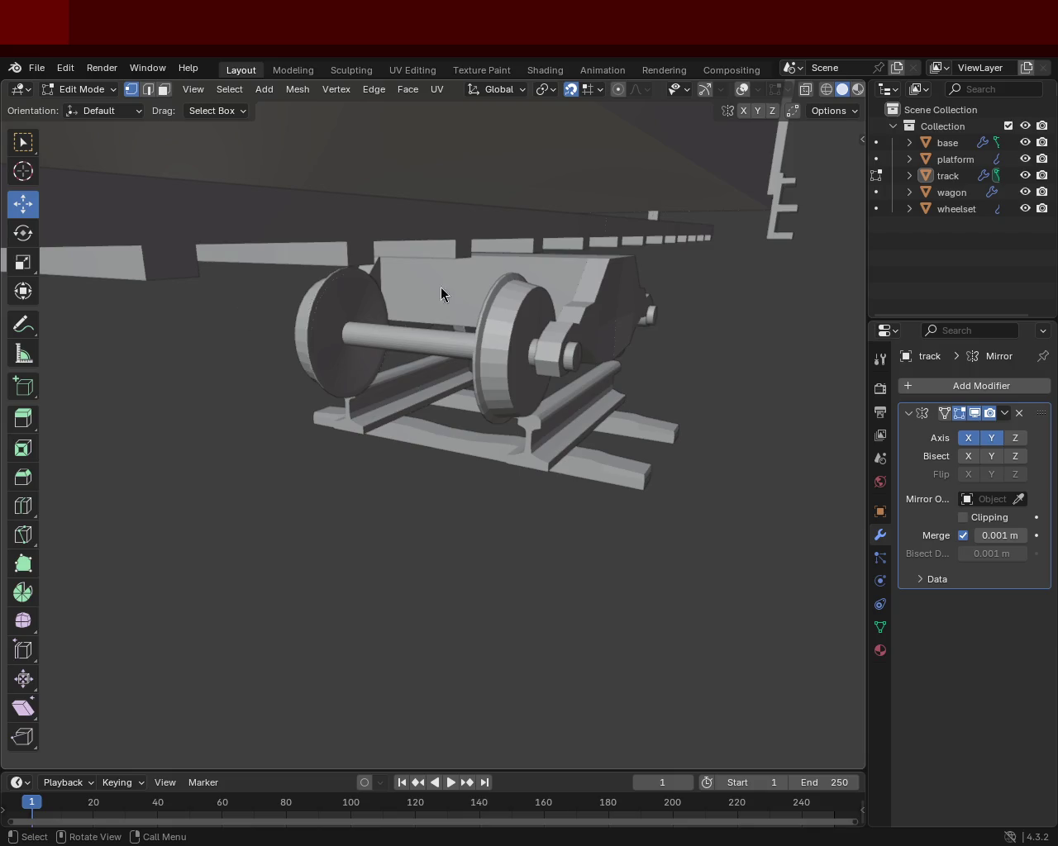
pyautogui.moveTo(678, 397); pyautogui.dragTo(600, 466)
pyautogui.scroll(3)
pyautogui.moveTo(573, 383); pyautogui.dragTo(416, 449)
pyautogui.scroll(-3)
pyautogui.moveTo(493, 494); pyautogui.dragTo(413, 435)
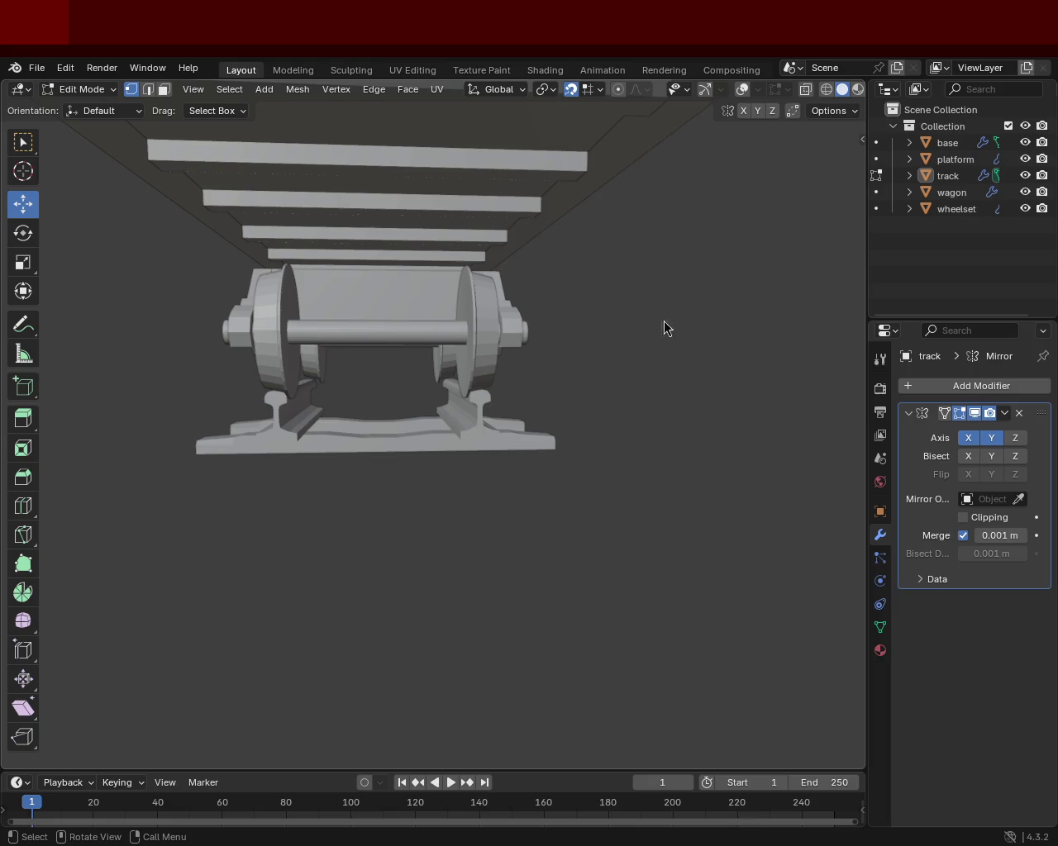
pyautogui.moveTo(637, 378); pyautogui.dragTo(502, 529)
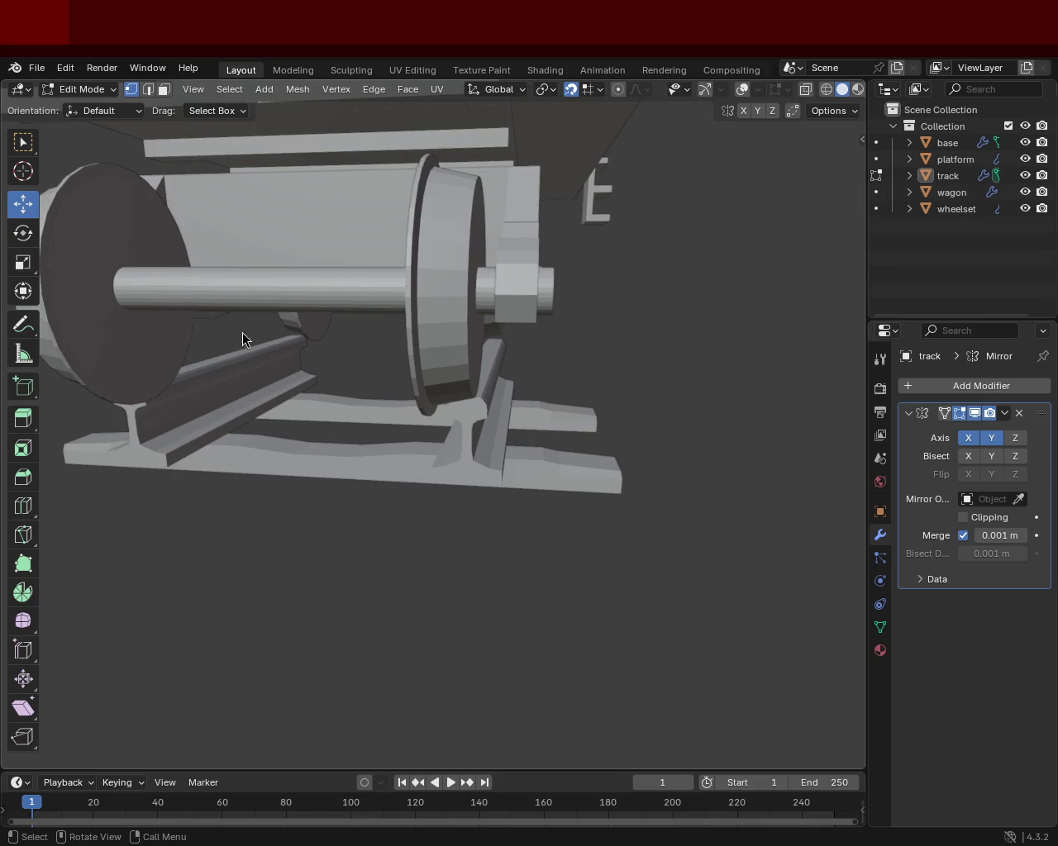
pyautogui.moveTo(488, 365); pyautogui.dragTo(484, 340)
pyautogui.scroll(-3)
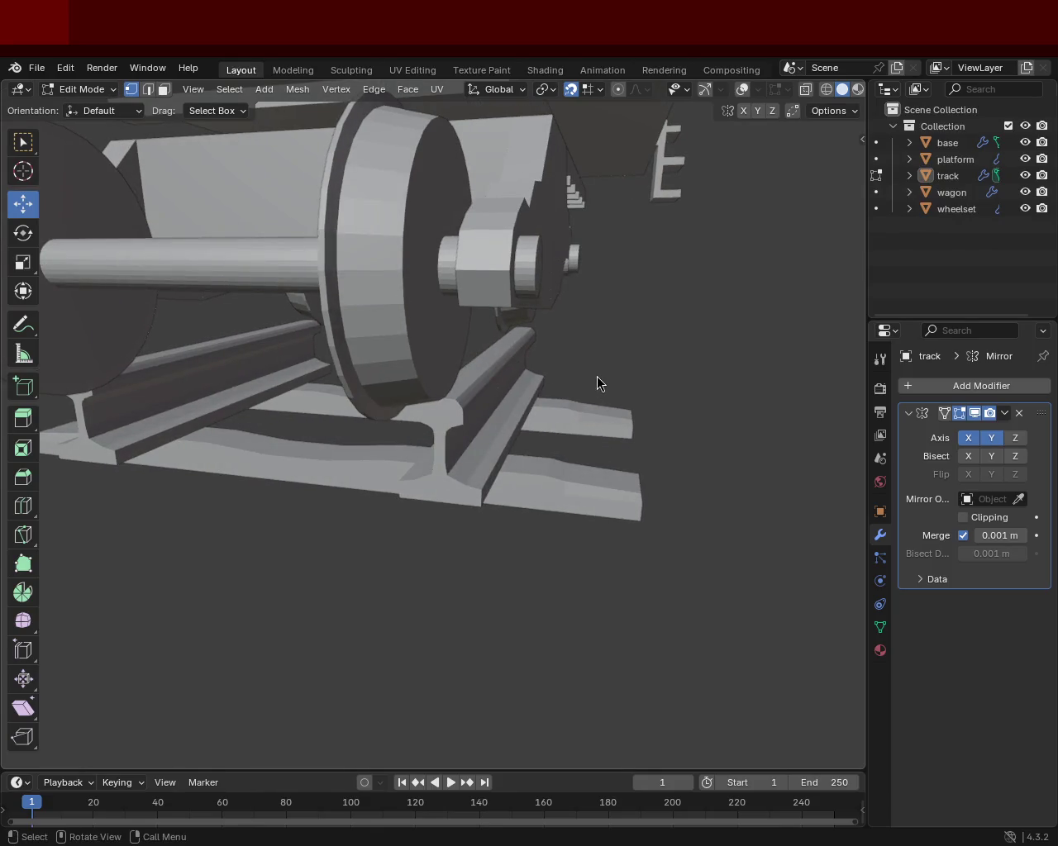
pyautogui.moveTo(569, 409); pyautogui.dragTo(678, 372)
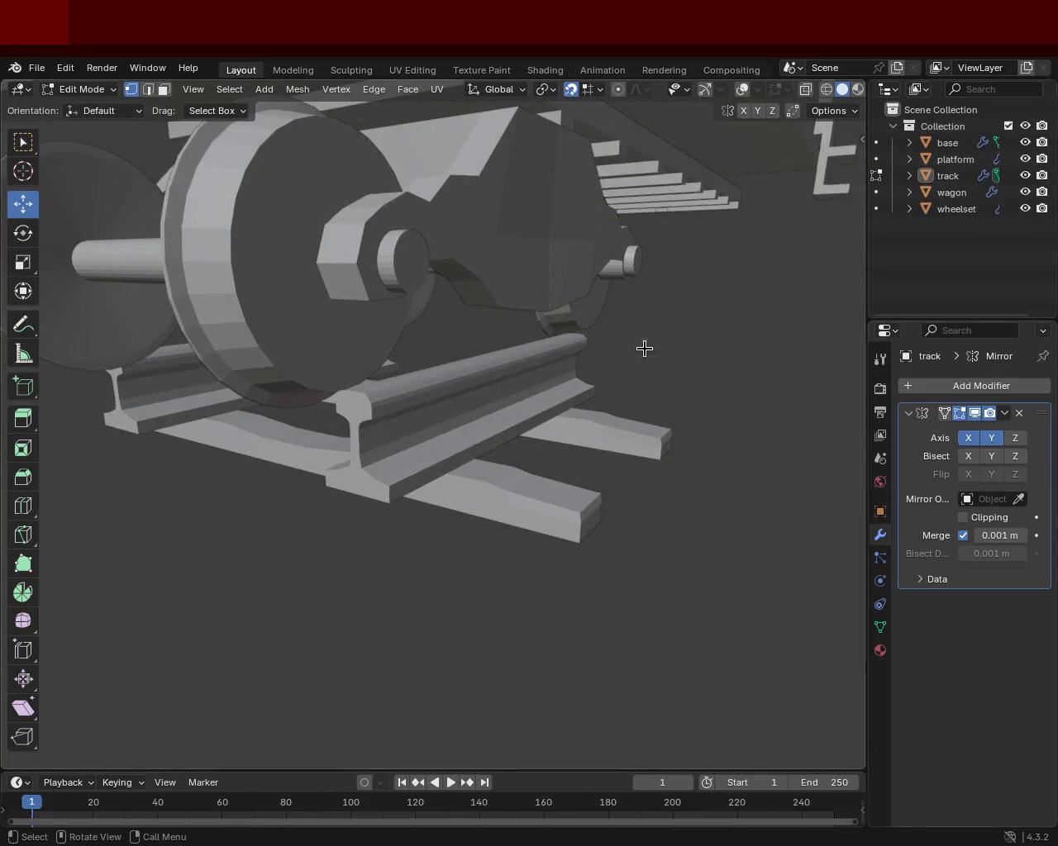
pyautogui.scroll(-3)
pyautogui.moveTo(505, 336); pyautogui.dragTo(407, 348)
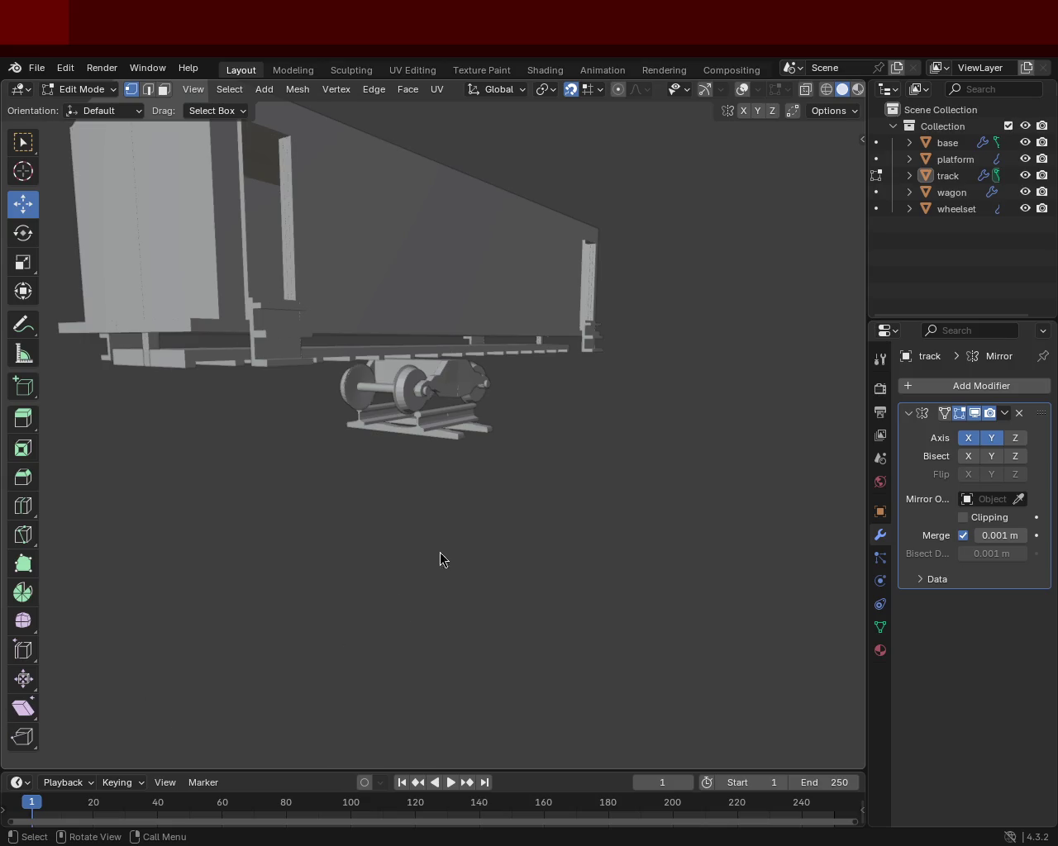
# Step: Inspect the wheel on the rail from below the wagon and save train.blend
pyautogui.moveTo(549, 267); pyautogui.dragTo(578, 364)
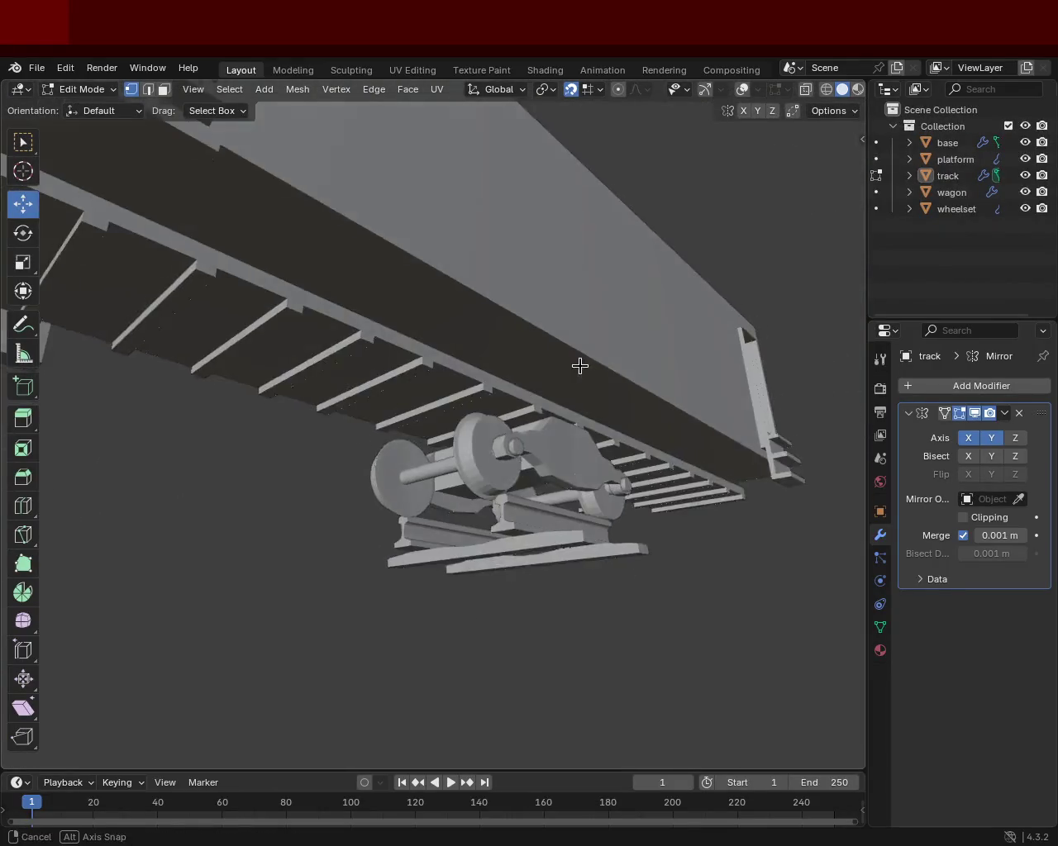
pyautogui.moveTo(711, 471); pyautogui.dragTo(568, 471)
pyautogui.scroll(3)
pyautogui.moveTo(520, 379); pyautogui.dragTo(617, 267)
pyautogui.scroll(-3)
pyautogui.moveTo(524, 366); pyautogui.dragTo(393, 435)
pyautogui.hotkey('ctrl', 's')
# Step: Orbit and zoom around the wagon to view it from below, side and front
pyautogui.moveTo(506, 438); pyautogui.dragTo(473, 393)
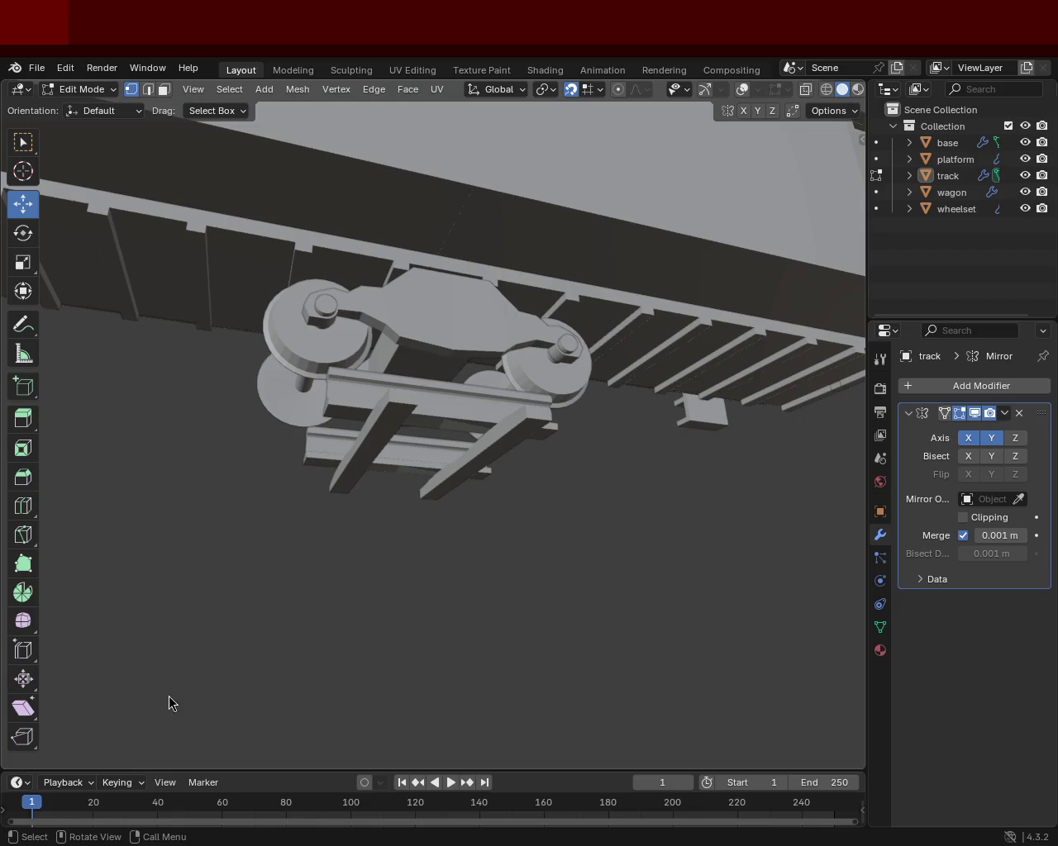
pyautogui.moveTo(475, 271); pyautogui.dragTo(471, 295)
pyautogui.scroll(-3)
pyautogui.moveTo(614, 321); pyautogui.dragTo(433, 357)
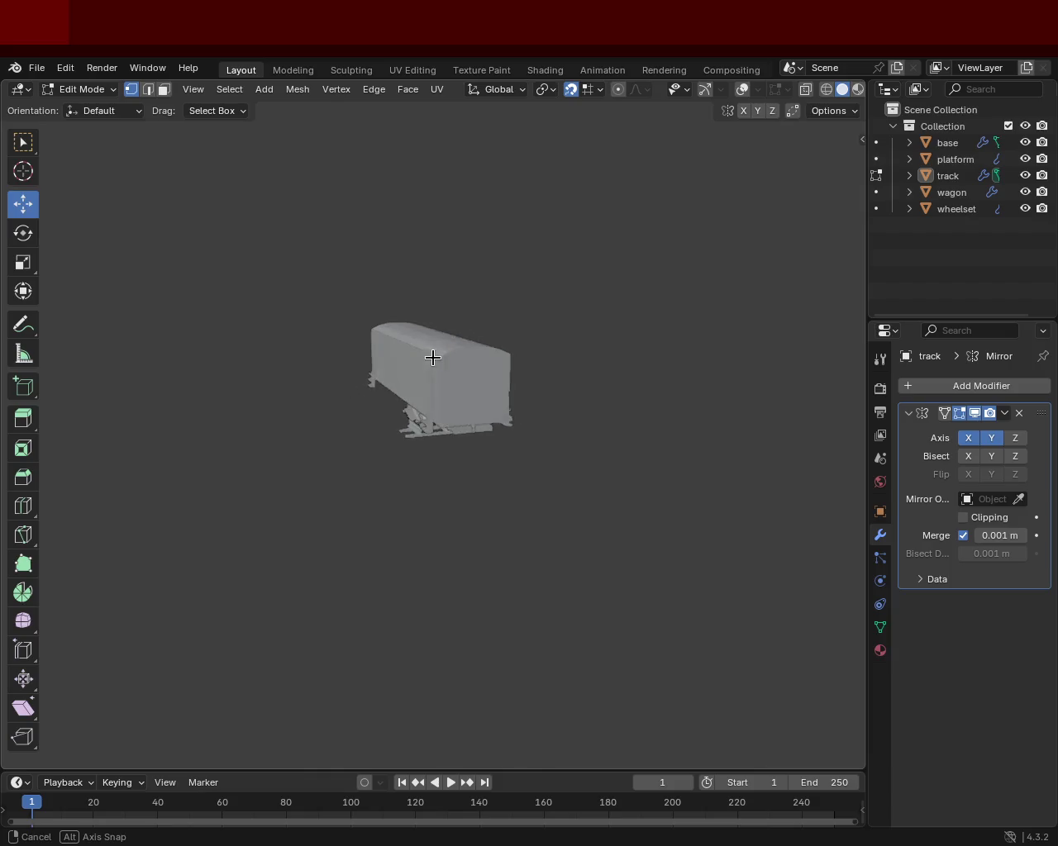
pyautogui.moveTo(462, 409); pyautogui.dragTo(454, 392)
pyautogui.scroll(-3)
pyautogui.moveTo(314, 522); pyautogui.dragTo(430, 356)
pyautogui.scroll(3)
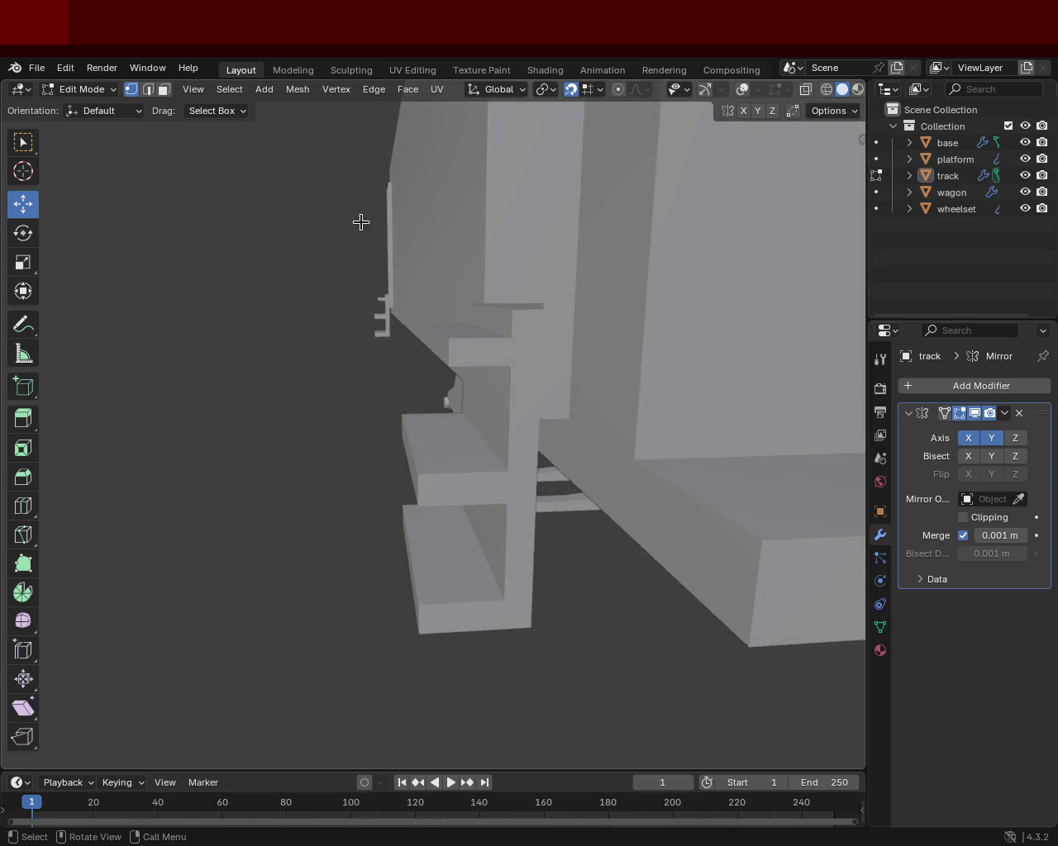
# Step: Return the track mesh to Object Mode and view the whole wagon from end and side
pyautogui.press('Tab')
pyautogui.moveTo(517, 419); pyautogui.dragTo(526, 380)
pyautogui.scroll(-3)
pyautogui.scroll(3)
pyautogui.scroll(-3)
pyautogui.moveTo(401, 380); pyautogui.dragTo(748, 342)
pyautogui.scroll(-3)
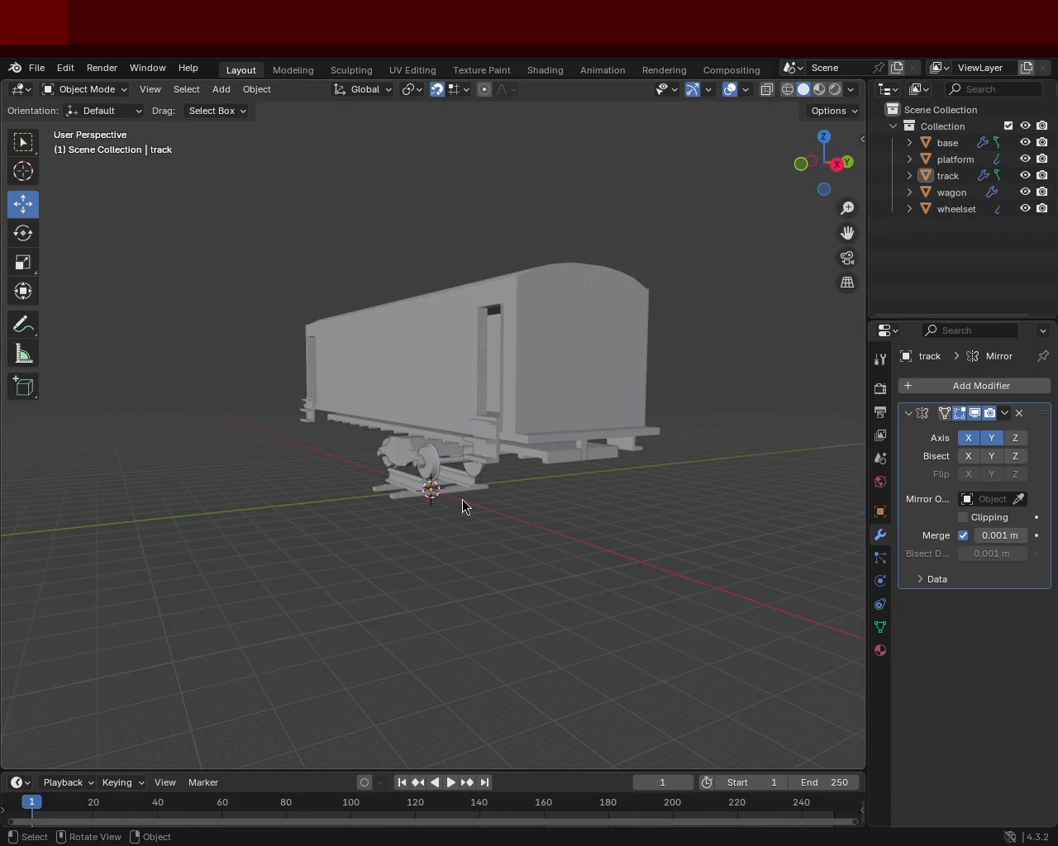
pyautogui.scroll(3)
pyautogui.moveTo(485, 480); pyautogui.dragTo(557, 401)
# Step: Enter Edit Mode on the wagon and track meshes together, zooming in on the door steps
pyautogui.press('Tab')
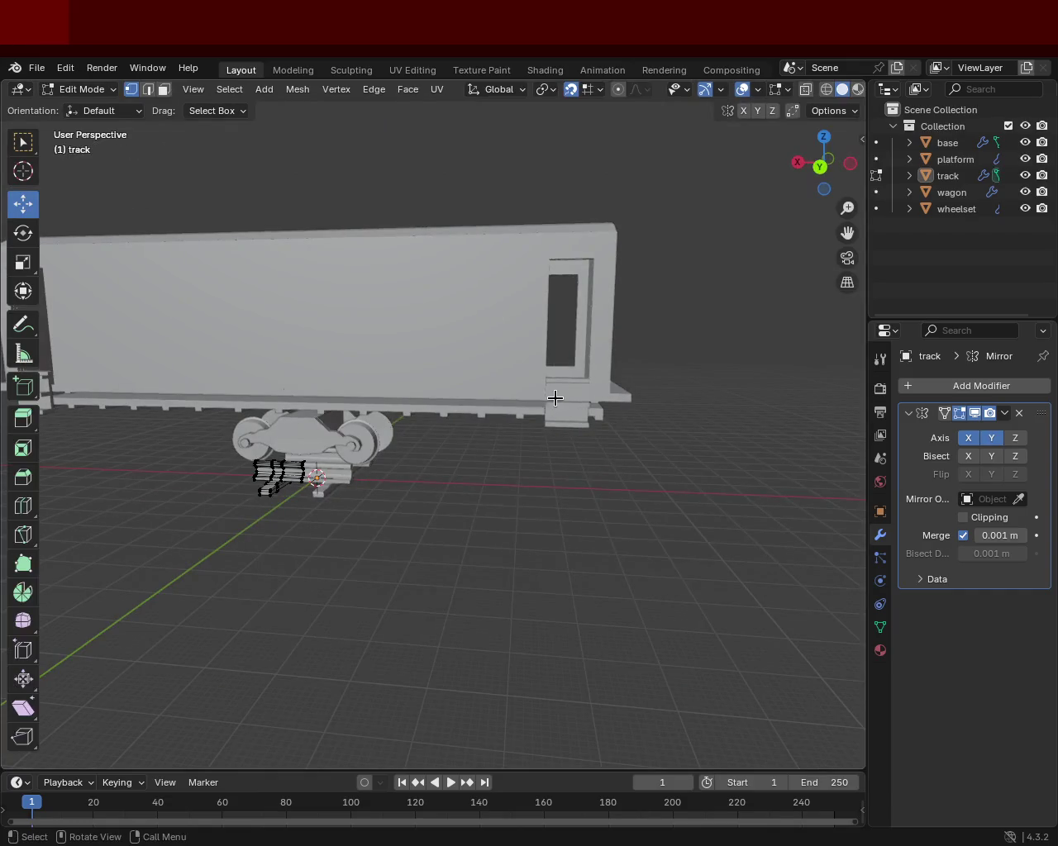
pyautogui.click(953, 192)
pyautogui.press('Tab')
pyautogui.moveTo(463, 406); pyautogui.dragTo(560, 416)
pyautogui.scroll(3)
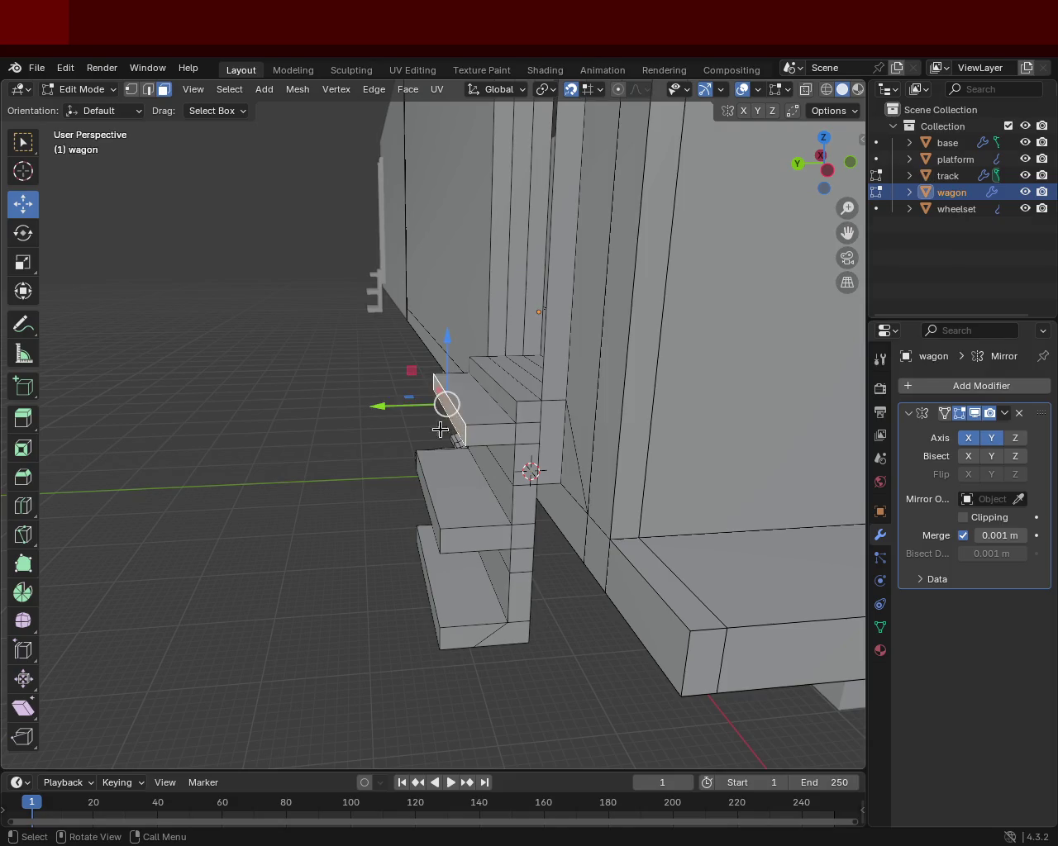
# Step: Slide a door step face along the Y axis
pyautogui.moveTo(417, 406); pyautogui.dragTo(378, 411)
pyautogui.click(421, 417)
pyautogui.moveTo(485, 503); pyautogui.dragTo(525, 411)
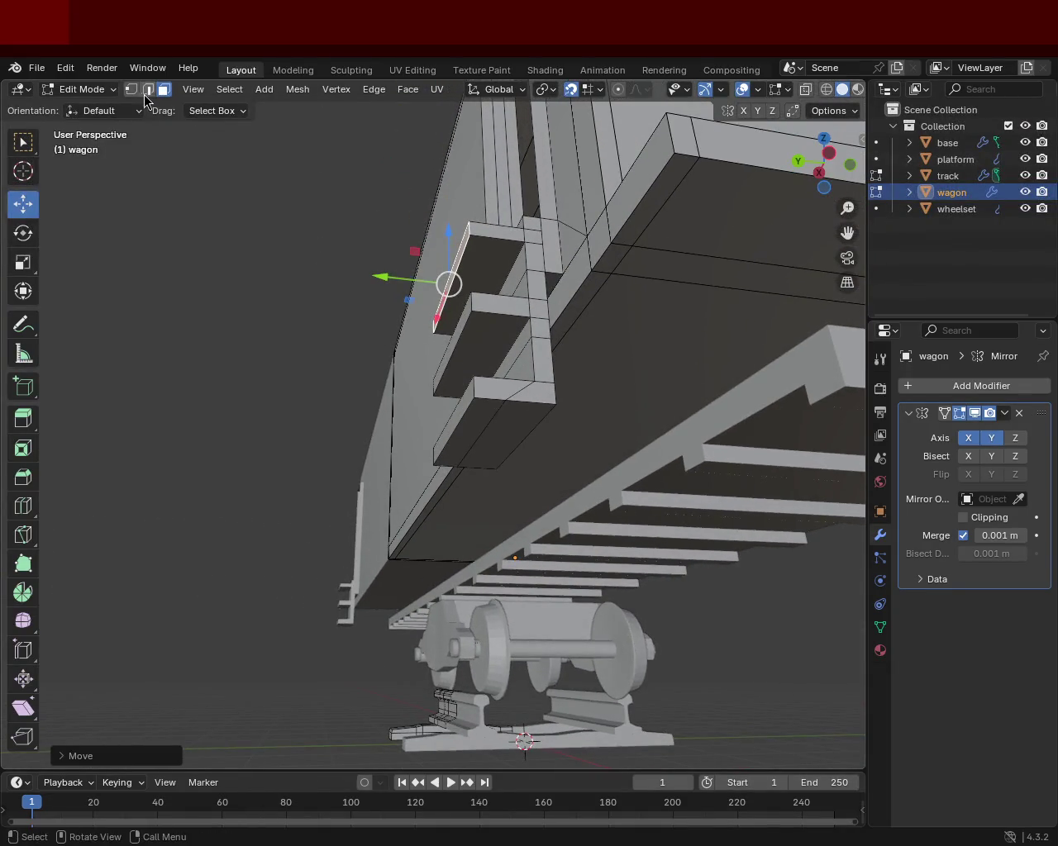
# Step: Move a step edge -0.5 along Y in edge select mode and save the file
pyautogui.click(146, 91)
pyautogui.moveTo(444, 436); pyautogui.dragTo(507, 383)
pyautogui.moveTo(508, 383); pyautogui.dragTo(542, 359)
pyautogui.hotkey('ctrl', 's')
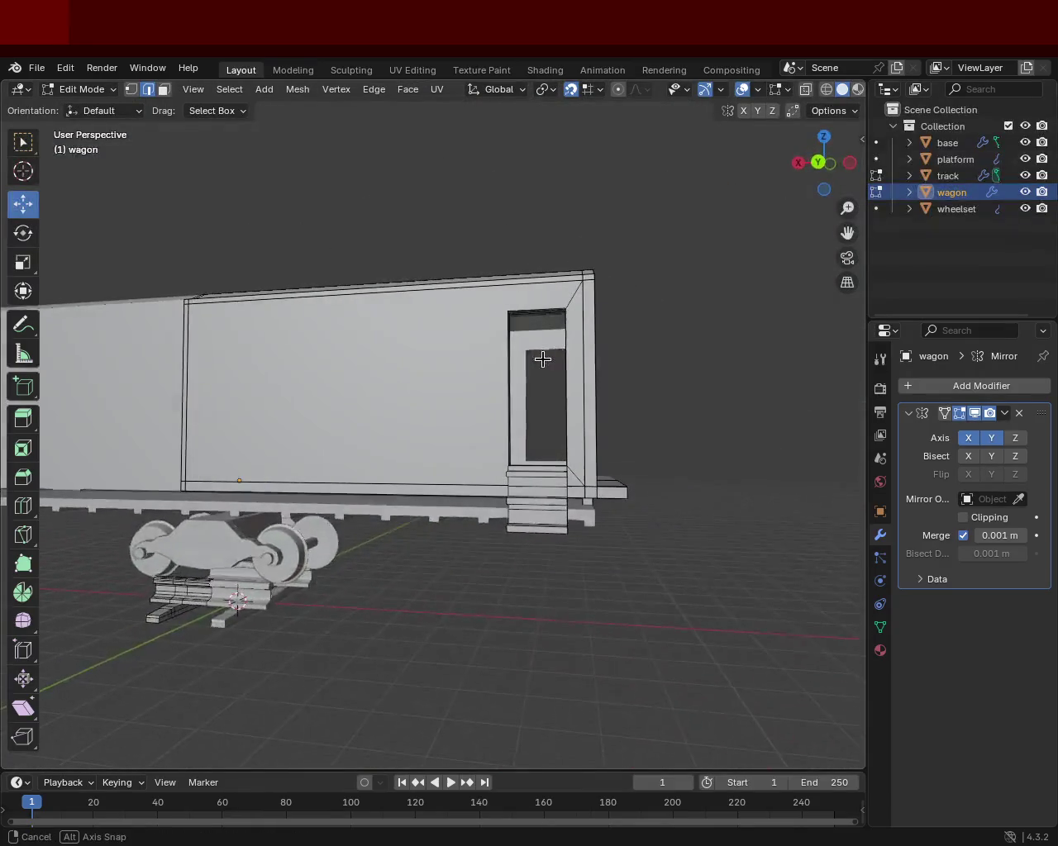
pyautogui.moveTo(382, 427); pyautogui.dragTo(509, 463)
pyautogui.scroll(-3)
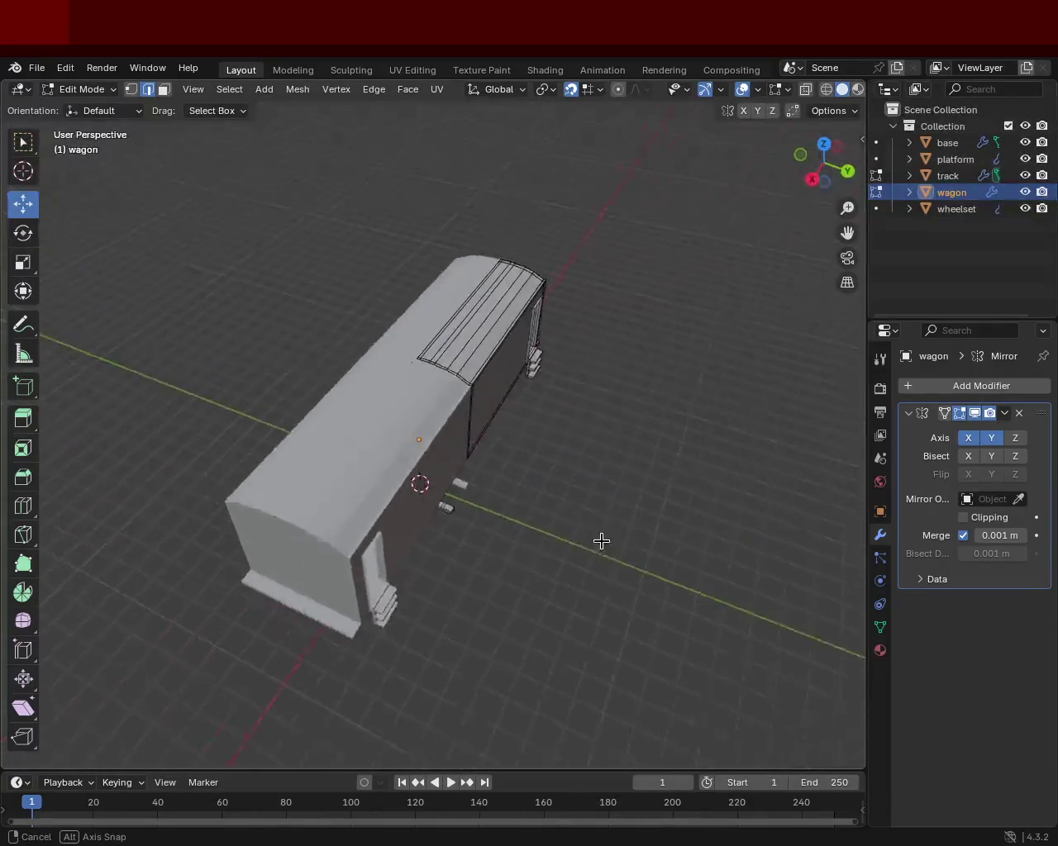
pyautogui.moveTo(508, 489); pyautogui.dragTo(459, 453)
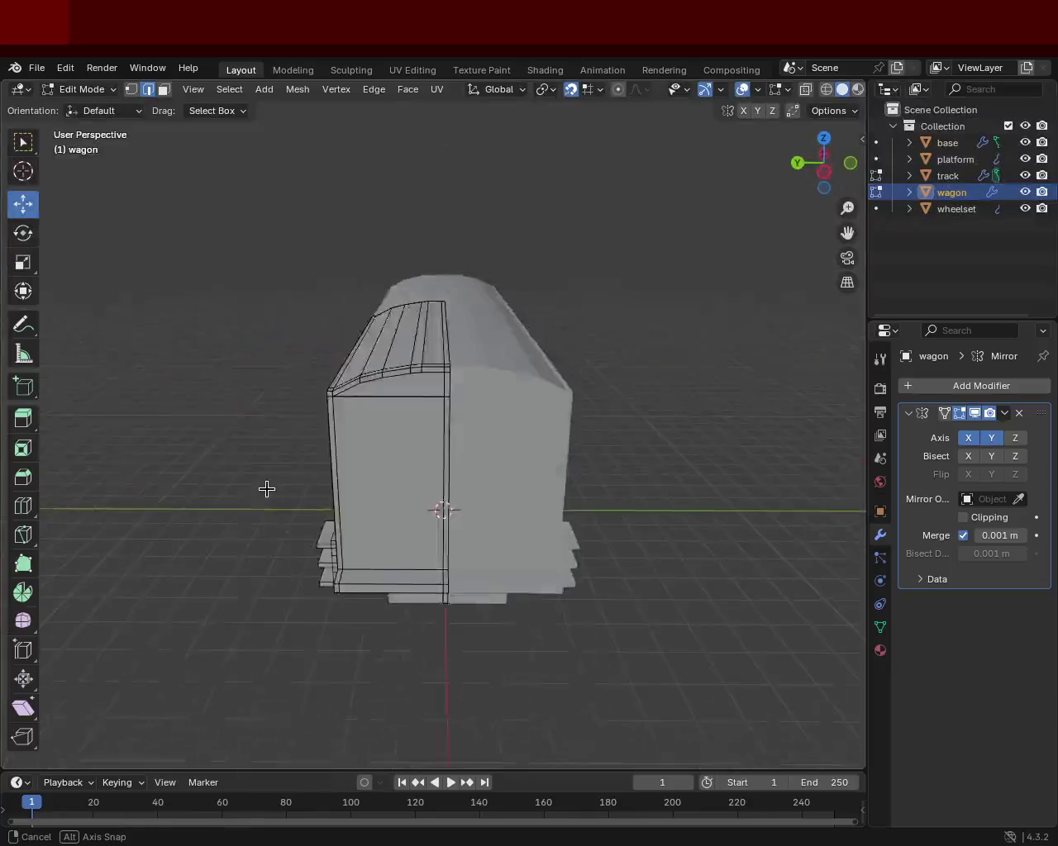
pyautogui.moveTo(458, 452); pyautogui.dragTo(422, 364)
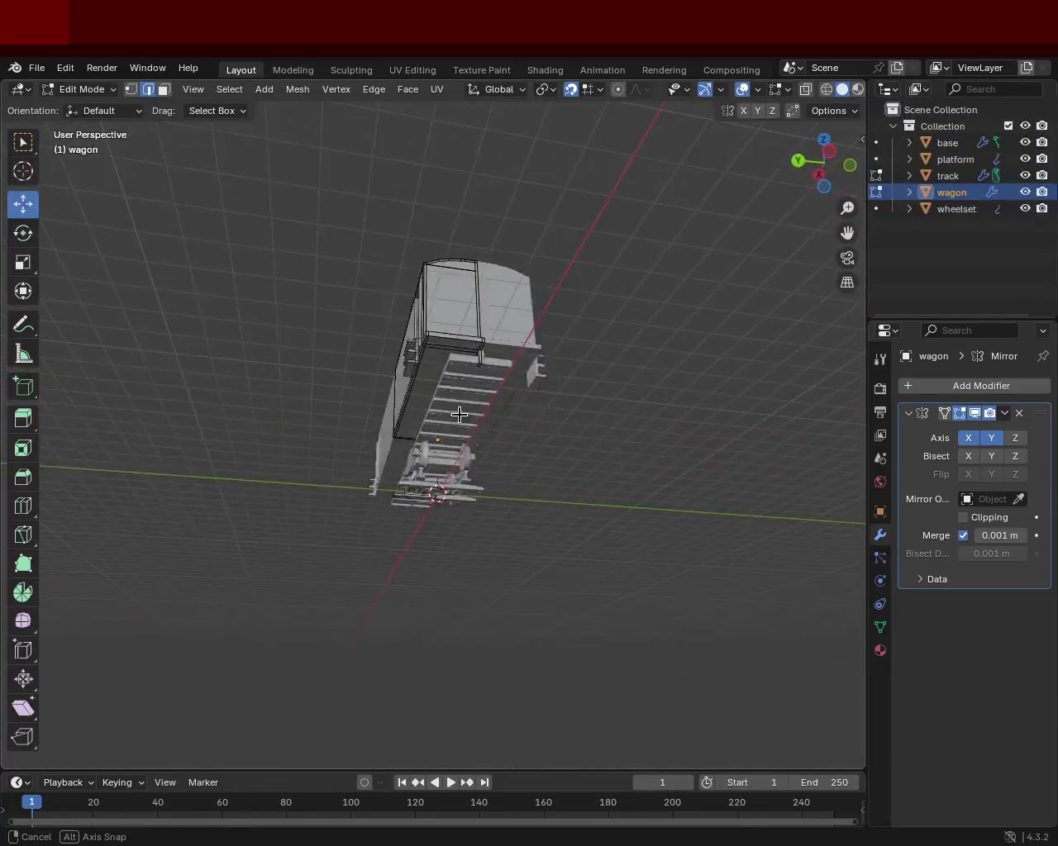
pyautogui.scroll(3)
pyautogui.moveTo(593, 421); pyautogui.dragTo(585, 463)
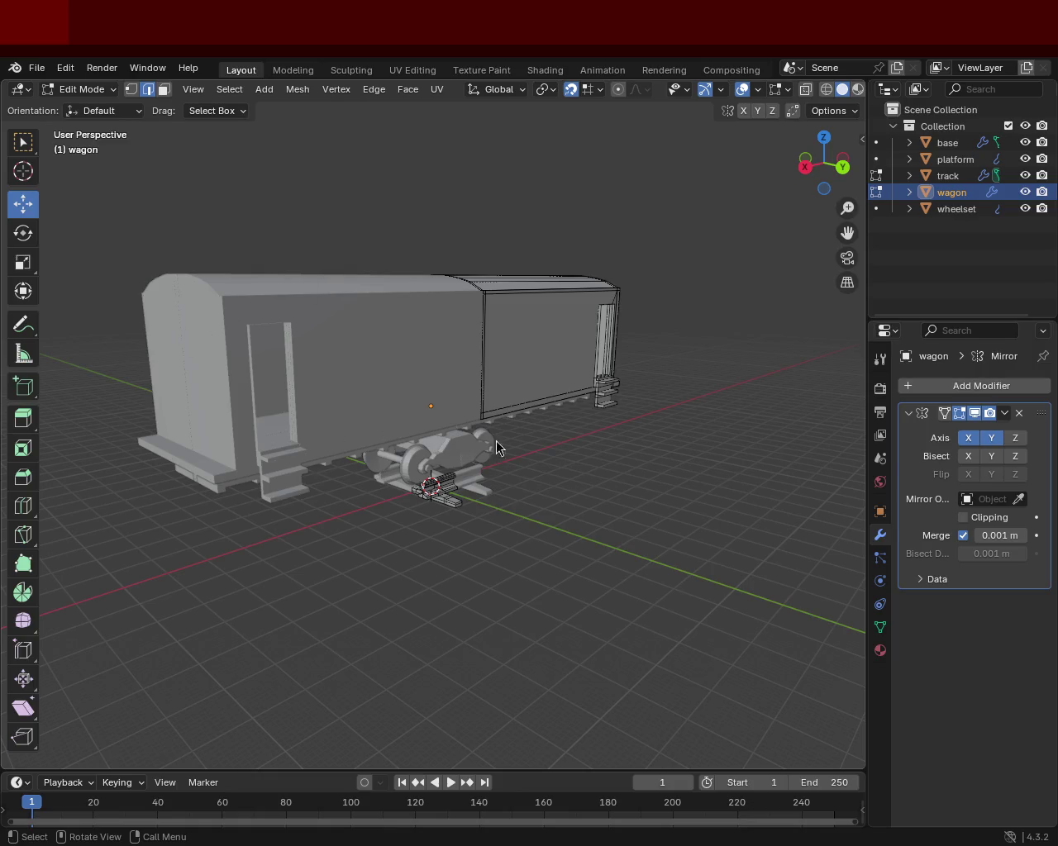
pyautogui.scroll(3)
pyautogui.moveTo(427, 386); pyautogui.dragTo(427, 515)
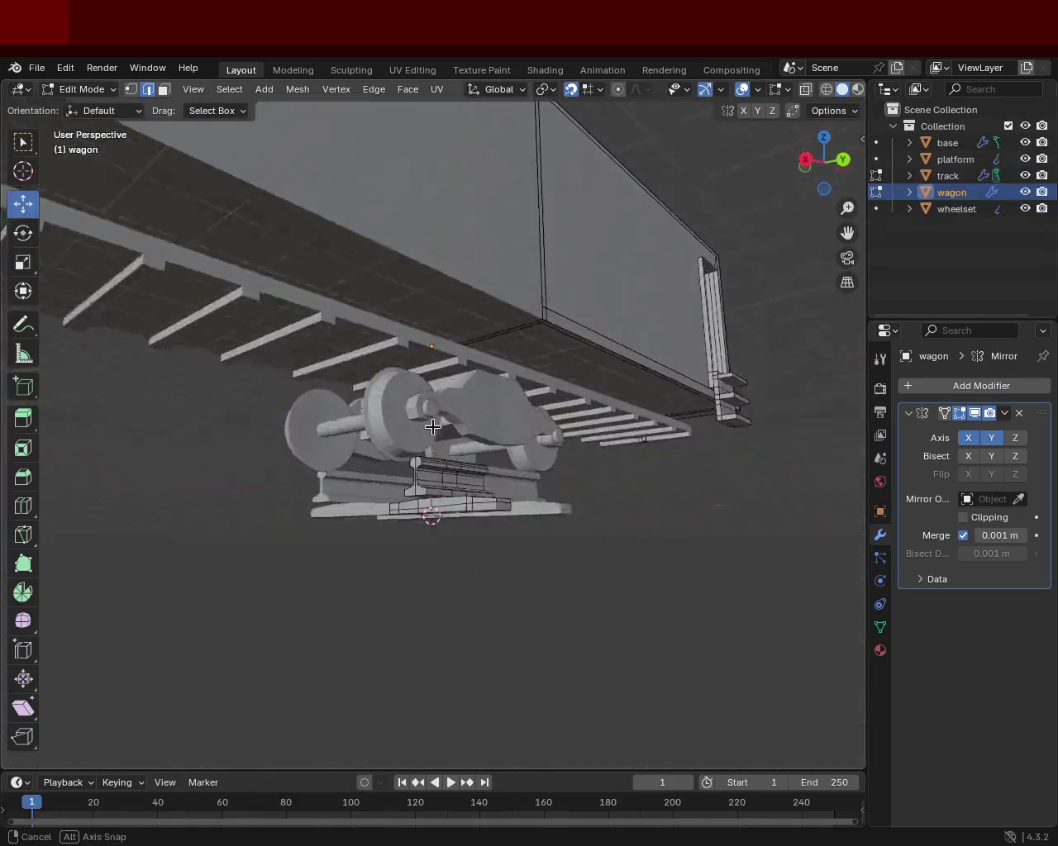
pyautogui.scroll(3)
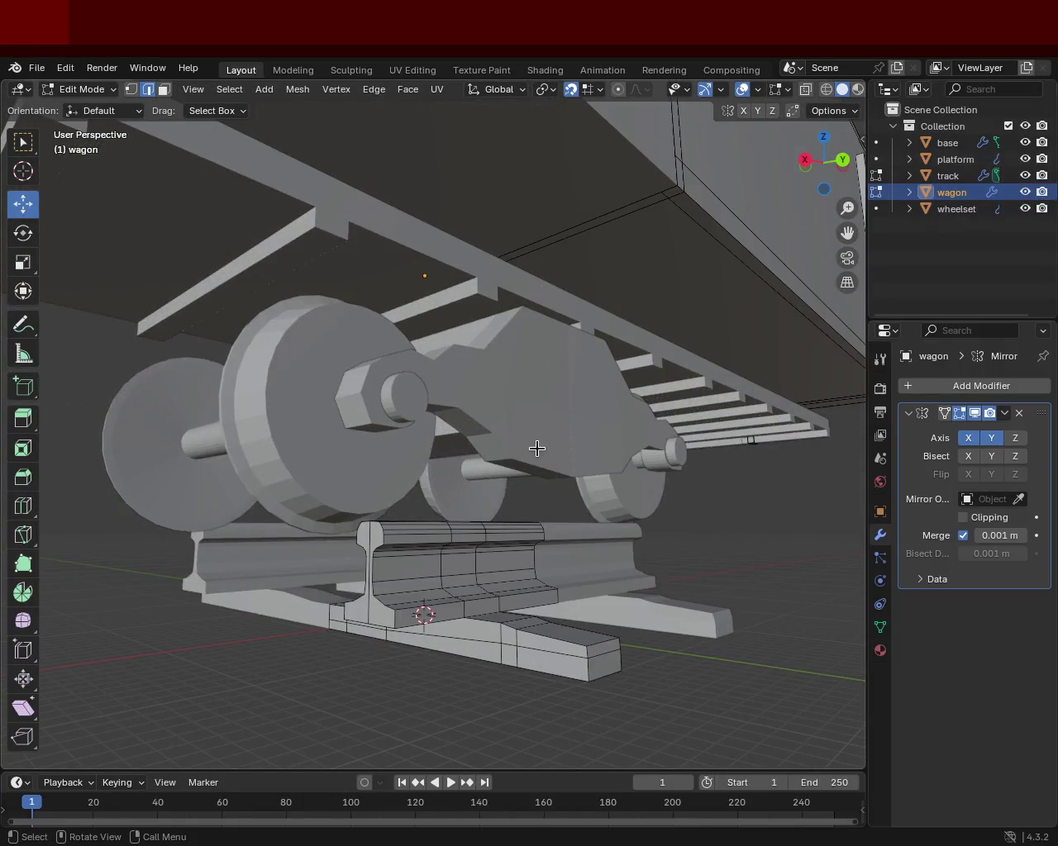
pyautogui.moveTo(479, 460); pyautogui.dragTo(483, 488)
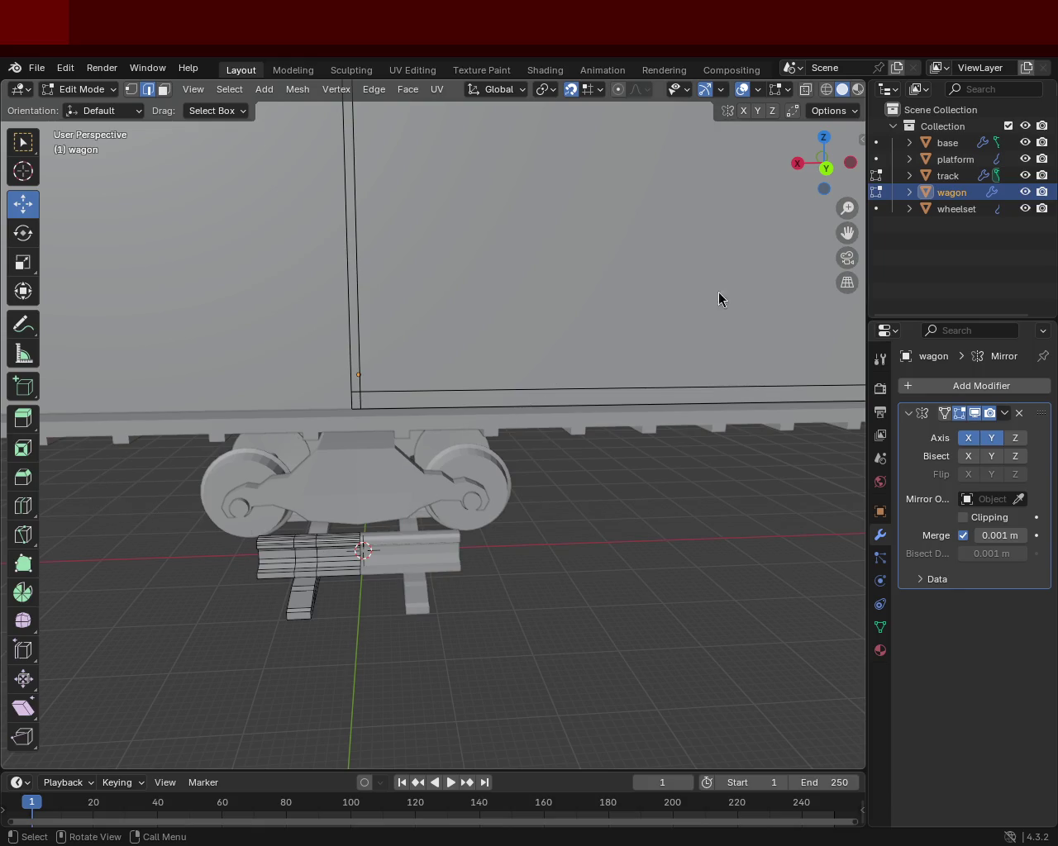
pyautogui.moveTo(584, 416); pyautogui.dragTo(567, 342)
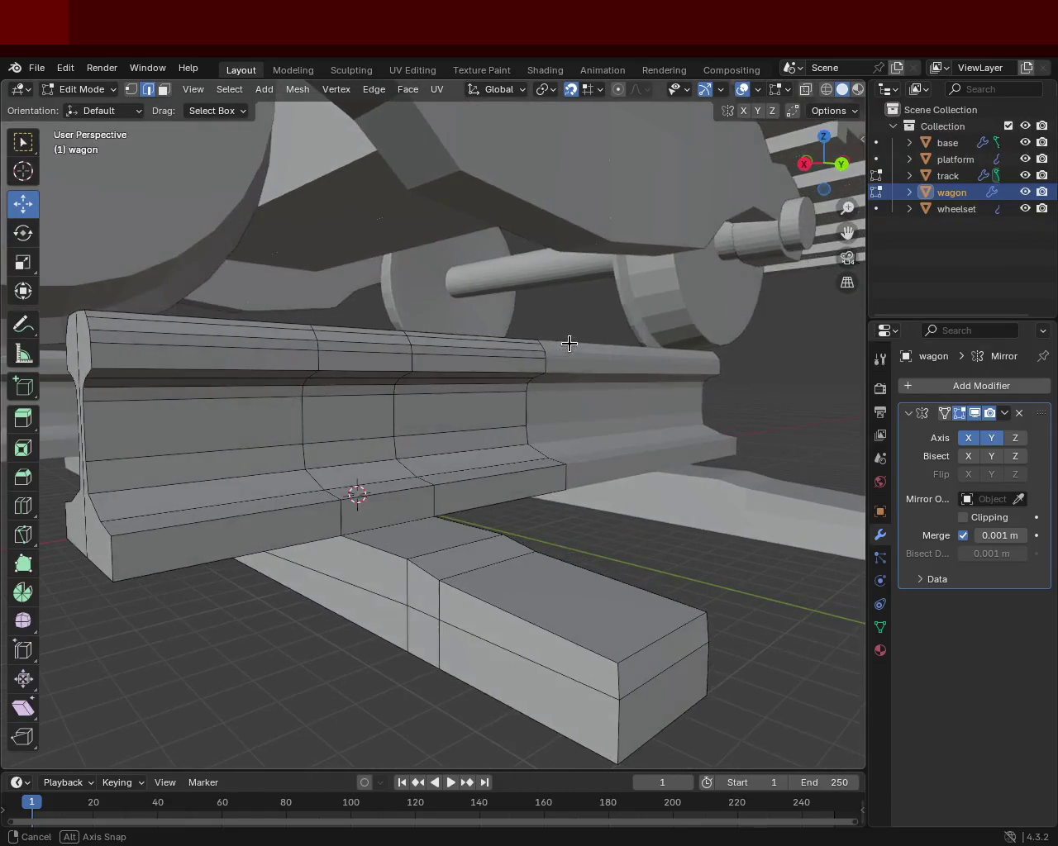
pyautogui.moveTo(543, 402); pyautogui.dragTo(515, 430)
pyautogui.scroll(3)
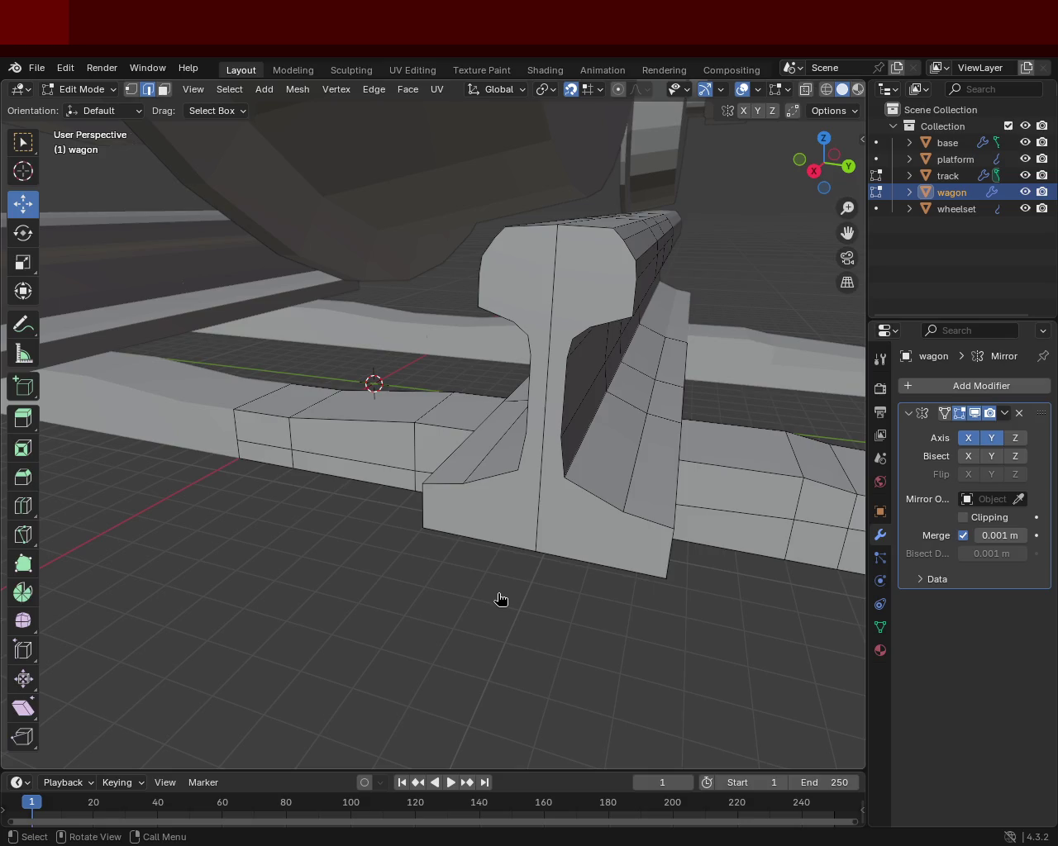
pyautogui.moveTo(445, 490); pyautogui.dragTo(447, 598)
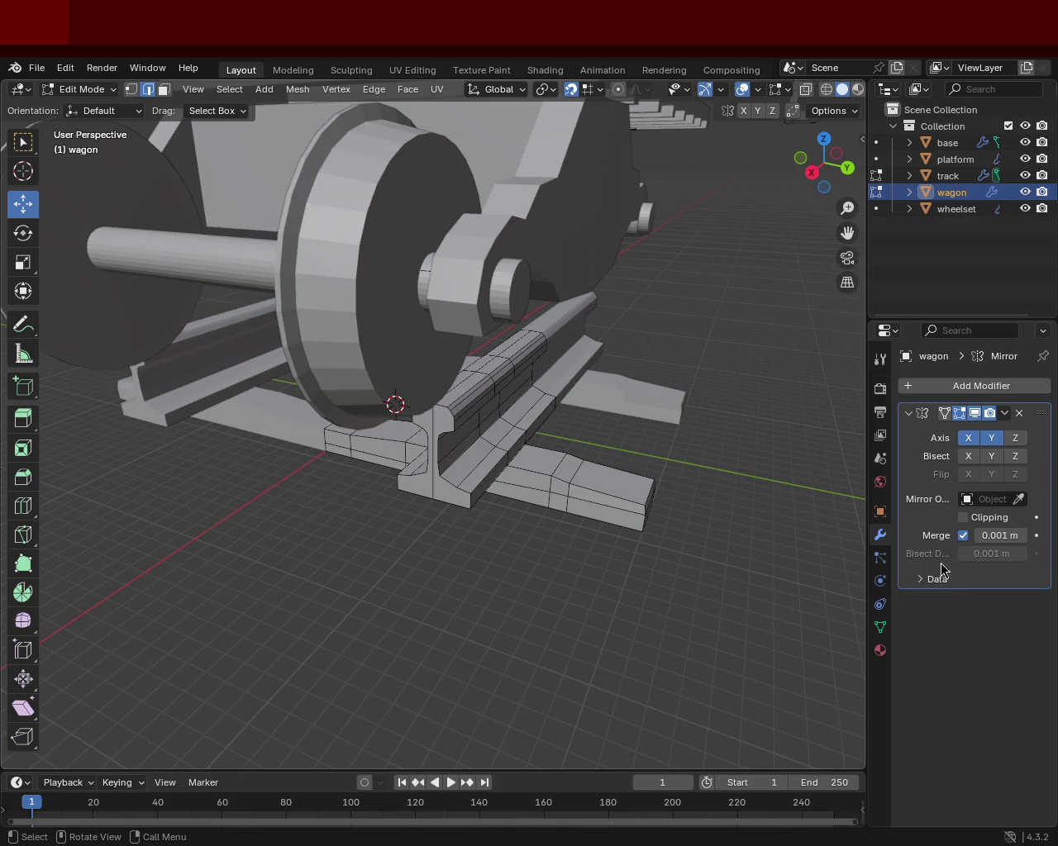
# Step: Zoom in on the rail and subdivide the sleeper's step edges at the rail foot
pyautogui.moveTo(699, 273); pyautogui.dragTo(615, 414)
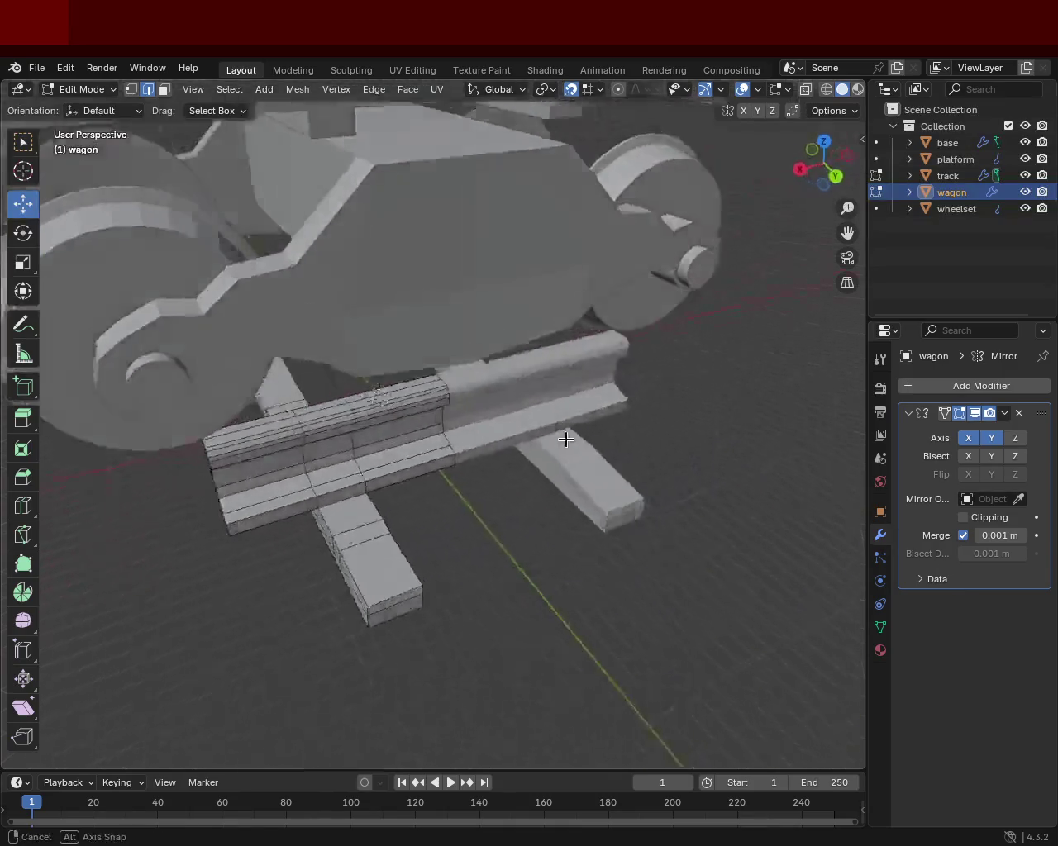
pyautogui.scroll(3)
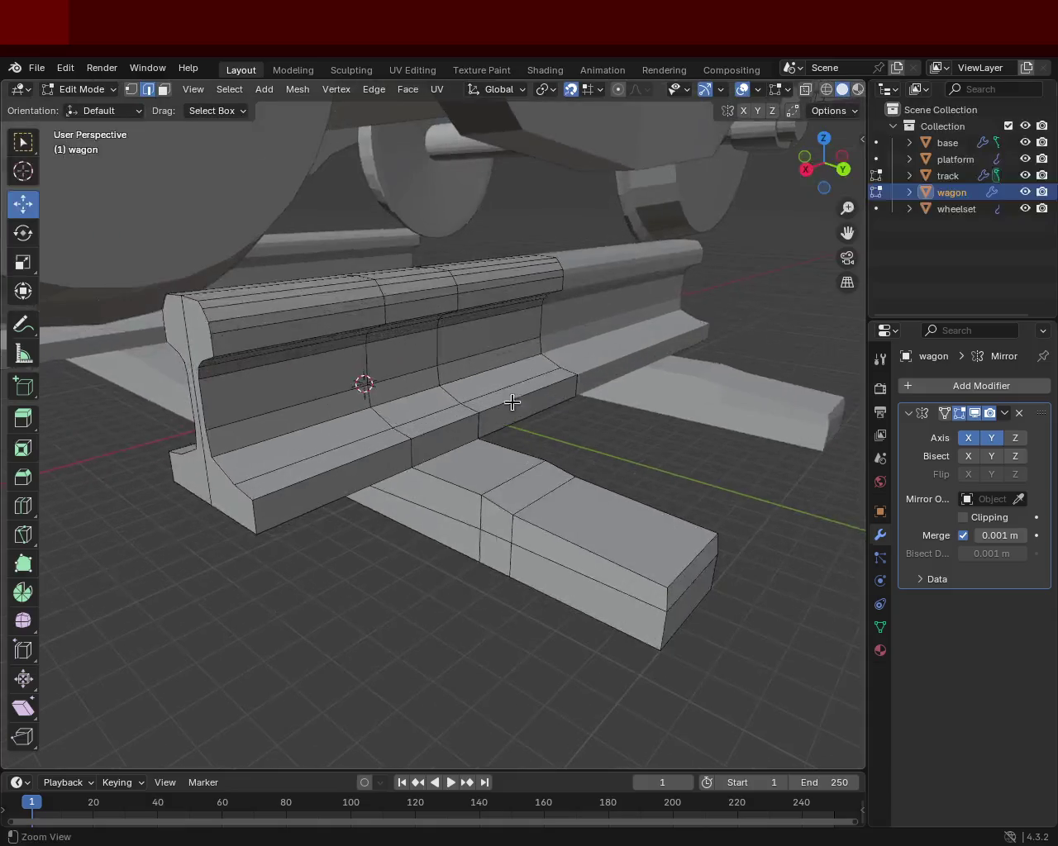
pyautogui.scroll(3)
pyautogui.scroll(3)
pyautogui.moveTo(542, 423); pyautogui.dragTo(568, 431)
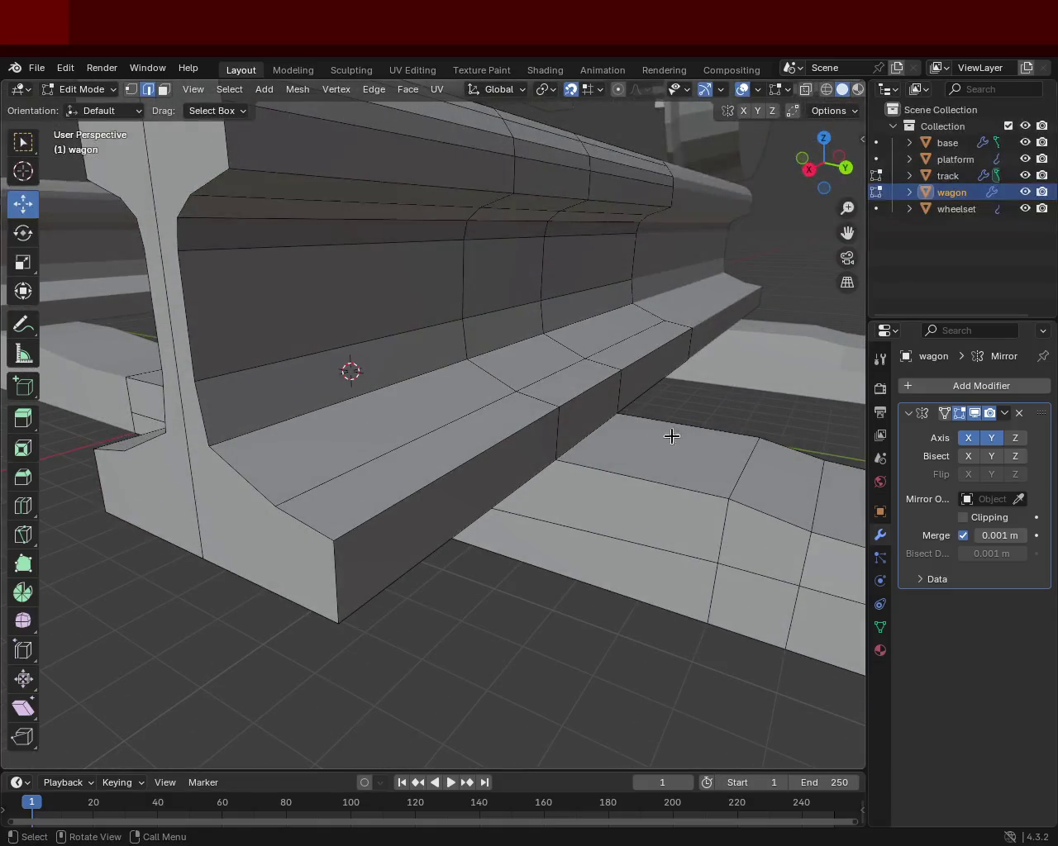
pyautogui.scroll(3)
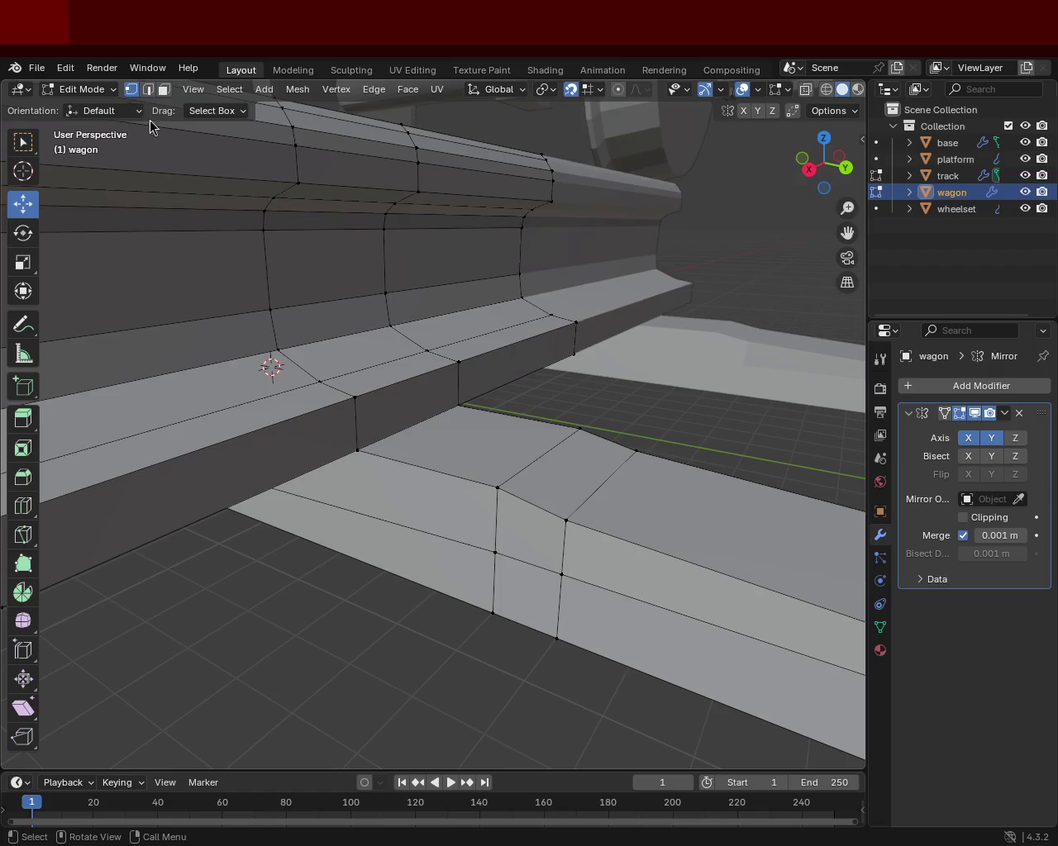
pyautogui.click(360, 448)
pyautogui.hotkey('ctrl', 'e')
pyautogui.click(472, 430)
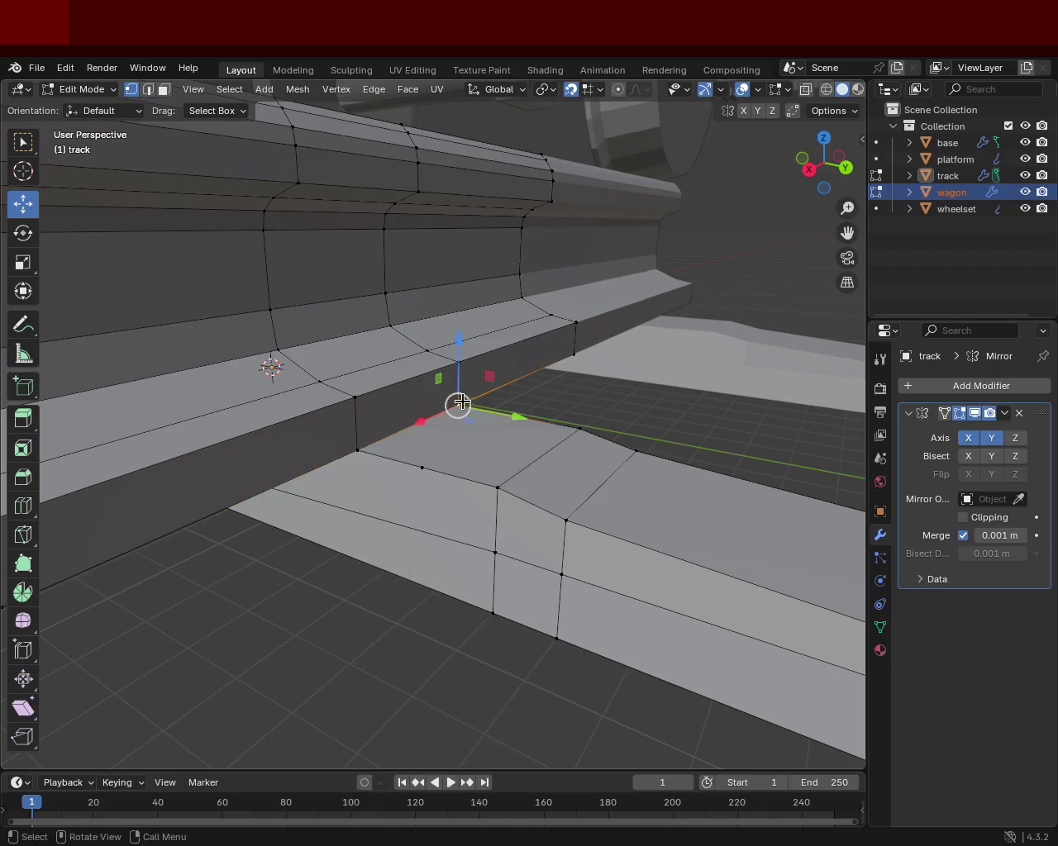
pyautogui.click(567, 434)
pyautogui.click(428, 463)
pyautogui.moveTo(429, 463); pyautogui.dragTo(424, 417)
pyautogui.click(536, 409)
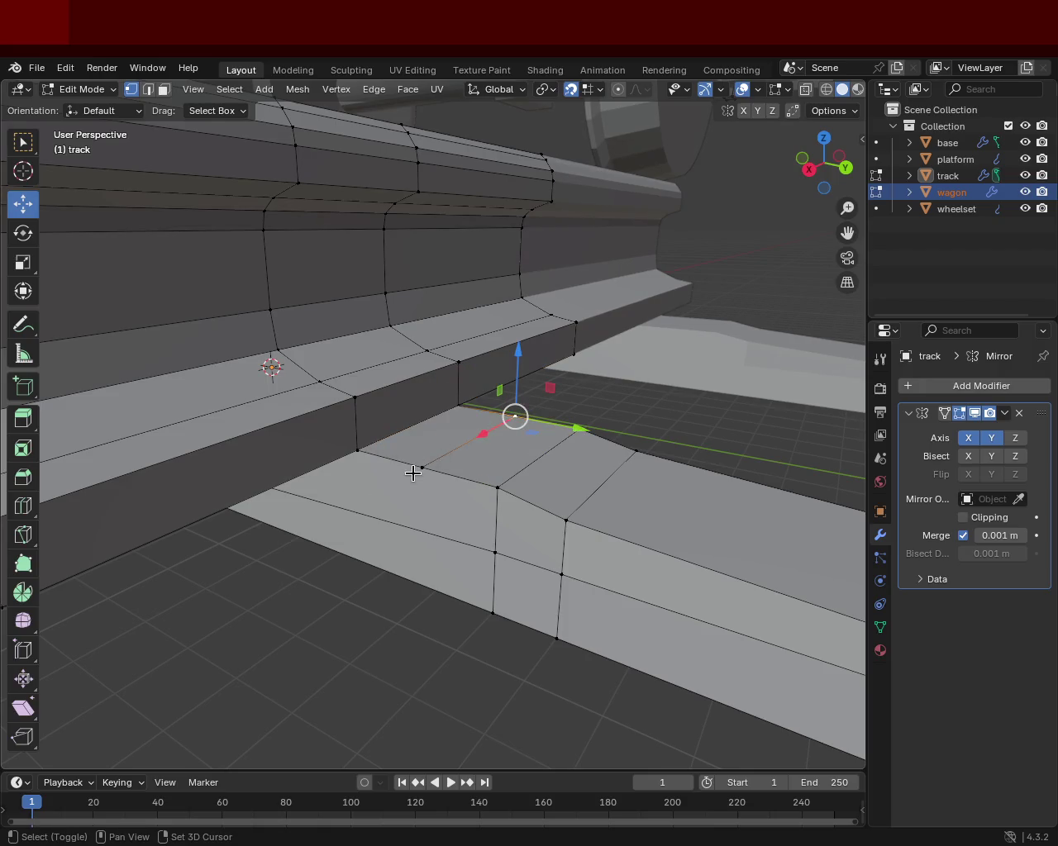
pyautogui.hotkey('ctrl', 'e')
pyautogui.click(414, 470)
# Step: Subdivide the edge between the opposite step-edge vertices on the sleeper
pyautogui.click(434, 451)
pyautogui.click(459, 405)
pyautogui.click(357, 450)
pyautogui.hotkey('ctrl', 'e')
pyautogui.click(373, 443)
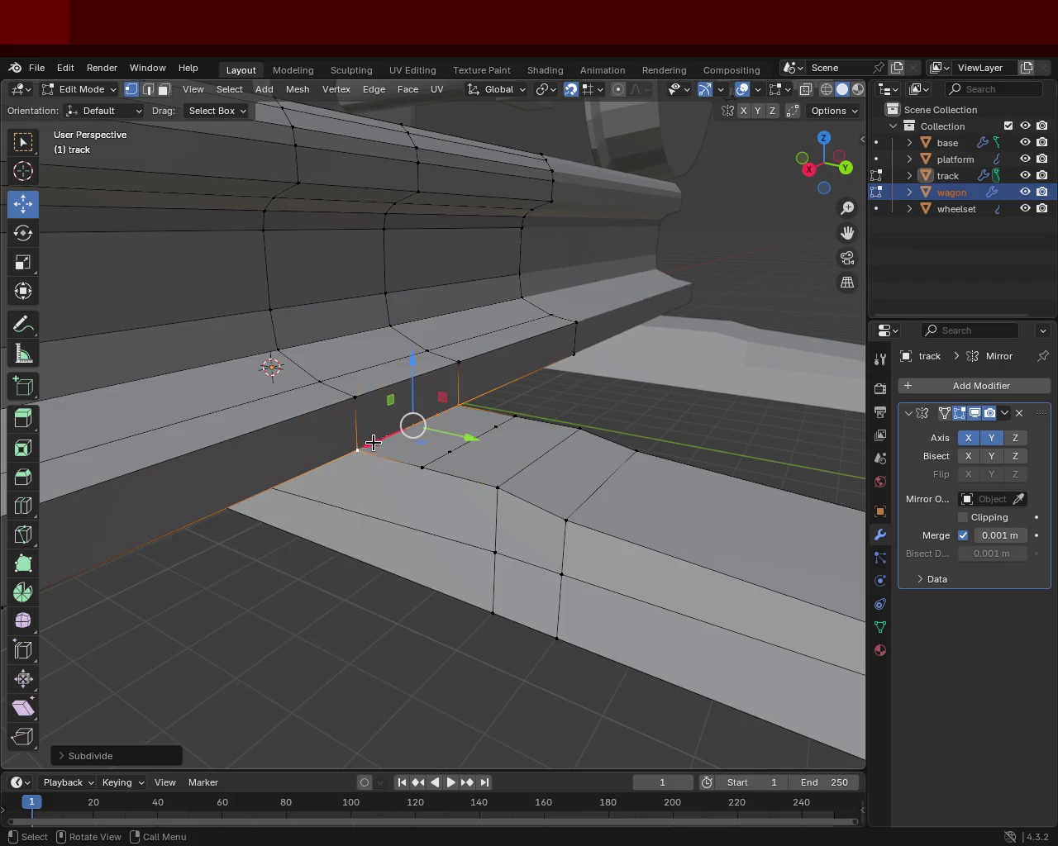
# Step: Dissolve the extra vertices beside the rail foot, leaving a small face
pyautogui.click(373, 443)
pyautogui.click(367, 438)
pyautogui.click(449, 453)
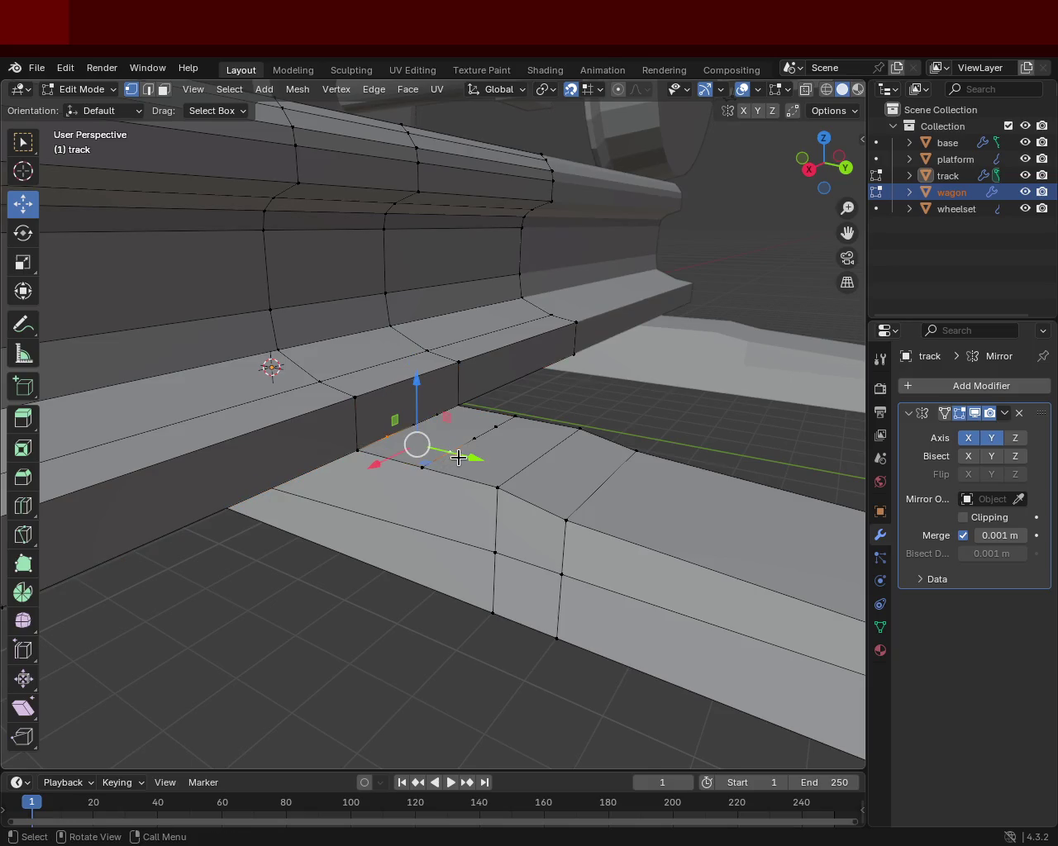
pyautogui.click(466, 417)
pyautogui.click(453, 413)
pyautogui.click(440, 411)
pyautogui.click(440, 411)
pyautogui.click(472, 444)
pyautogui.click(411, 431)
pyautogui.press('x')
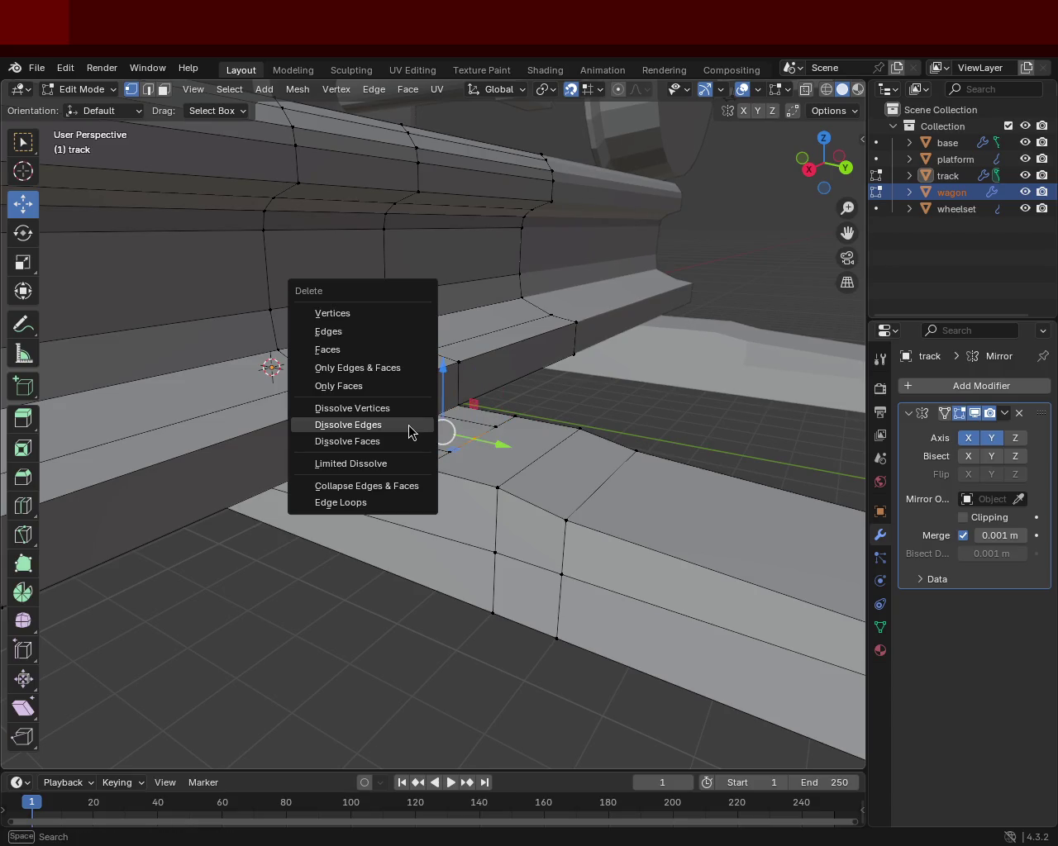
pyautogui.click(404, 409)
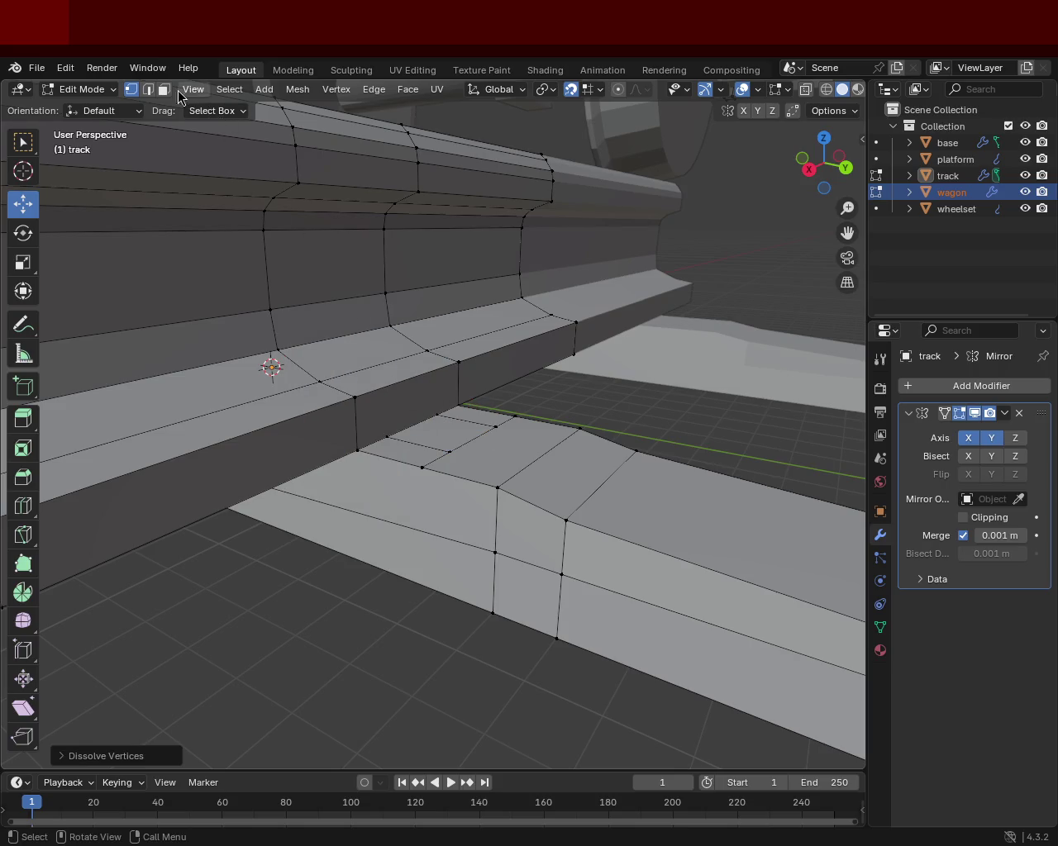
# Step: Extrude the small face beside the rail foot upward into a raised block
pyautogui.click(156, 91)
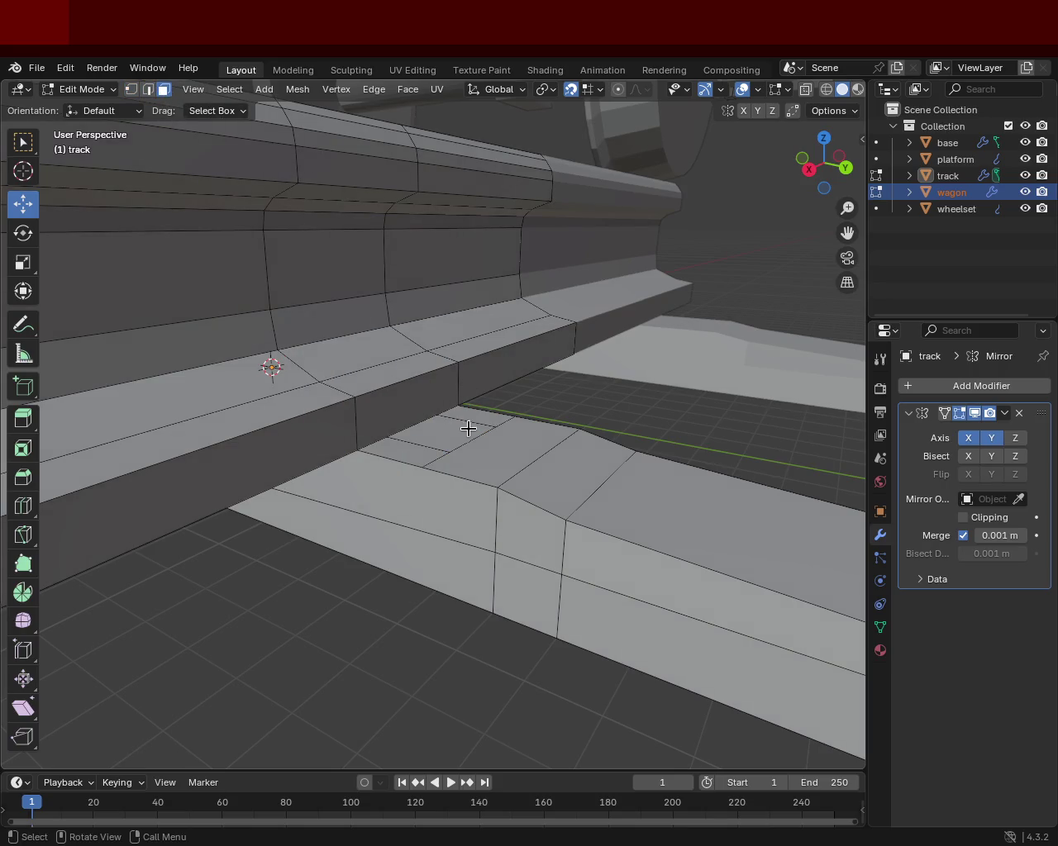
pyautogui.click(468, 428)
pyautogui.press('e')
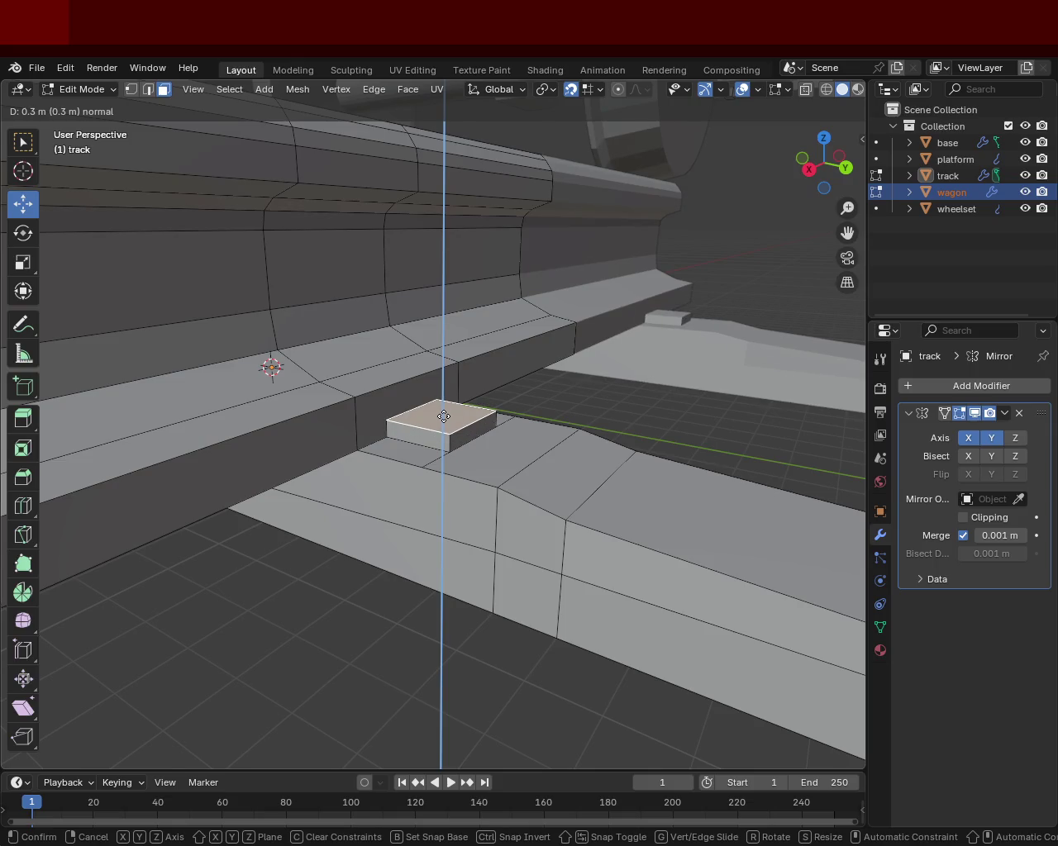
pyautogui.click(444, 417)
pyautogui.moveTo(441, 416); pyautogui.dragTo(682, 396)
pyautogui.click(756, 428)
pyautogui.moveTo(602, 482); pyautogui.dragTo(331, 248)
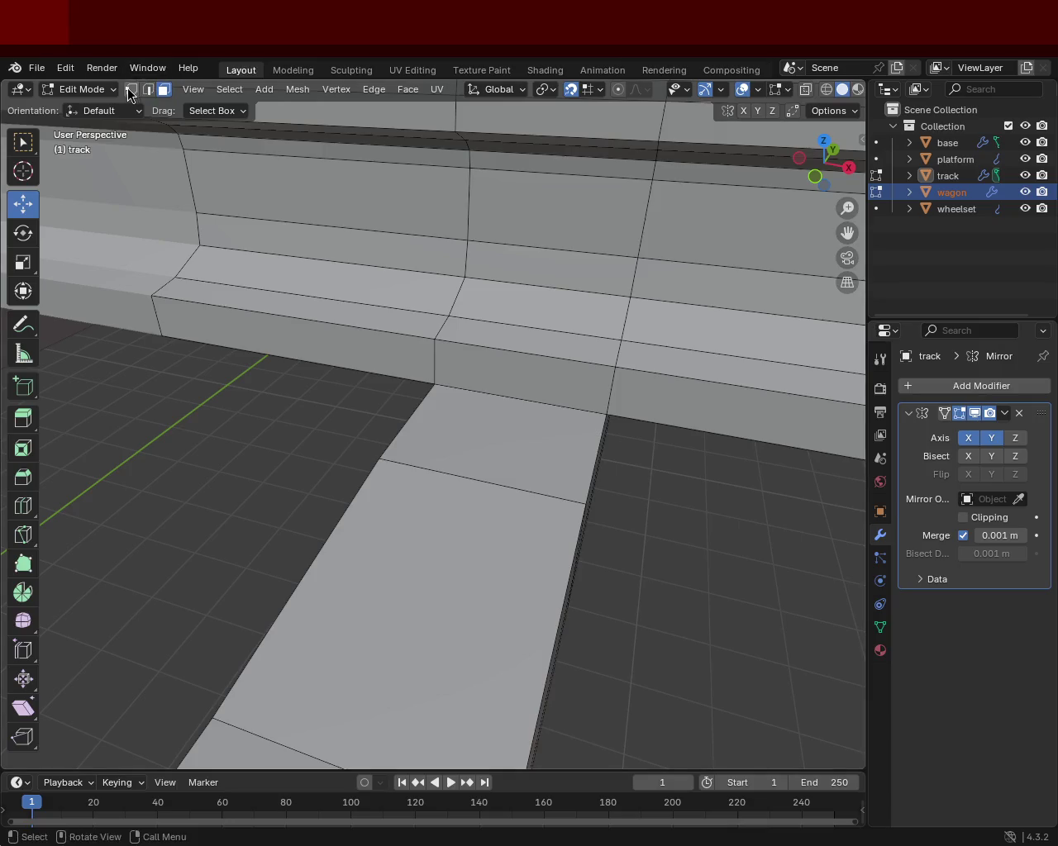
pyautogui.click(413, 400)
# Step: Subdivide the sleeper edges on the other side of the rail
pyautogui.click(380, 464)
pyautogui.hotkey('ctrl', 'e')
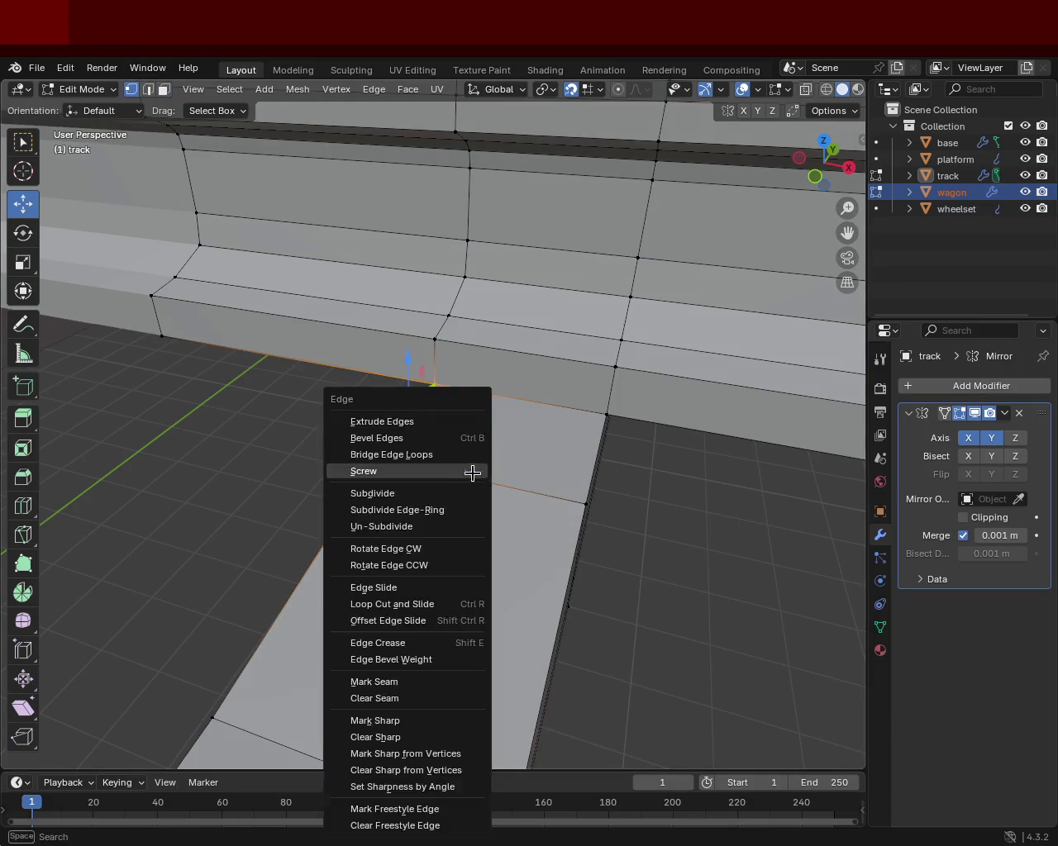
pyautogui.click(470, 472)
pyautogui.click(608, 418)
pyautogui.click(579, 485)
pyautogui.click(412, 408)
pyautogui.click(583, 454)
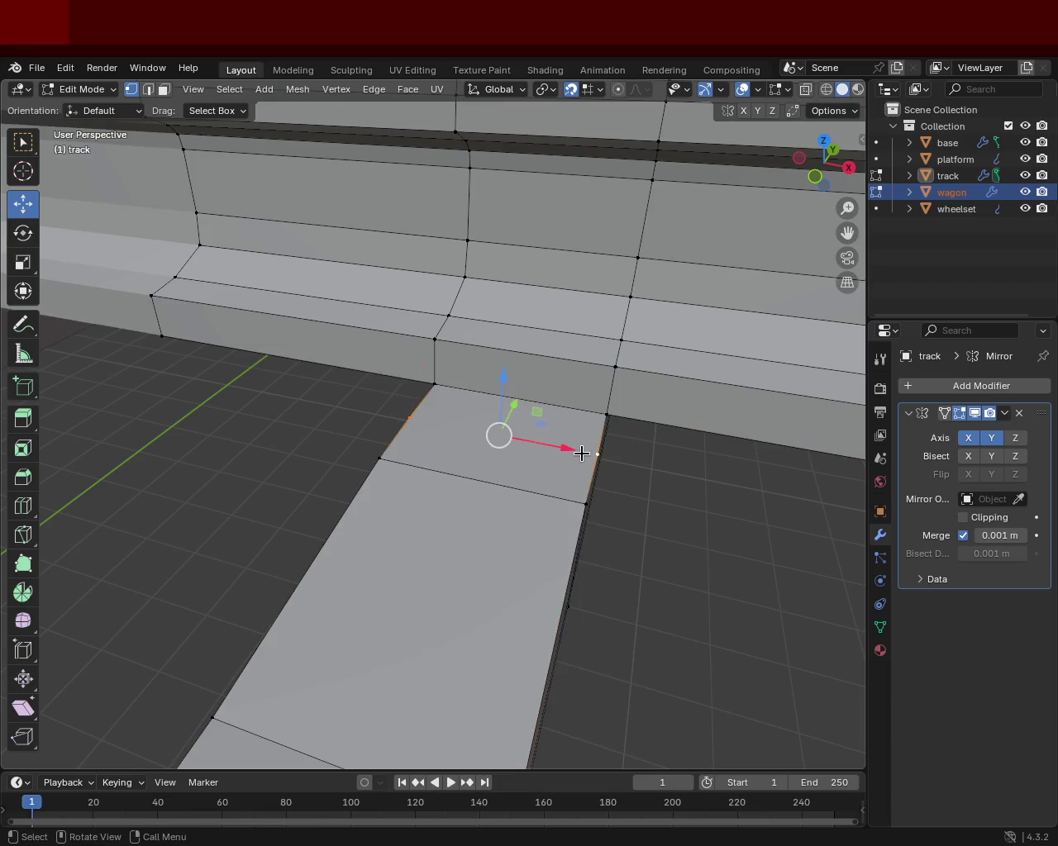
pyautogui.click(580, 453)
pyautogui.click(408, 415)
pyautogui.click(589, 453)
pyautogui.hotkey('ctrl', 'e')
pyautogui.click(505, 435)
pyautogui.hotkey('ctrl', 'e')
pyautogui.click(479, 436)
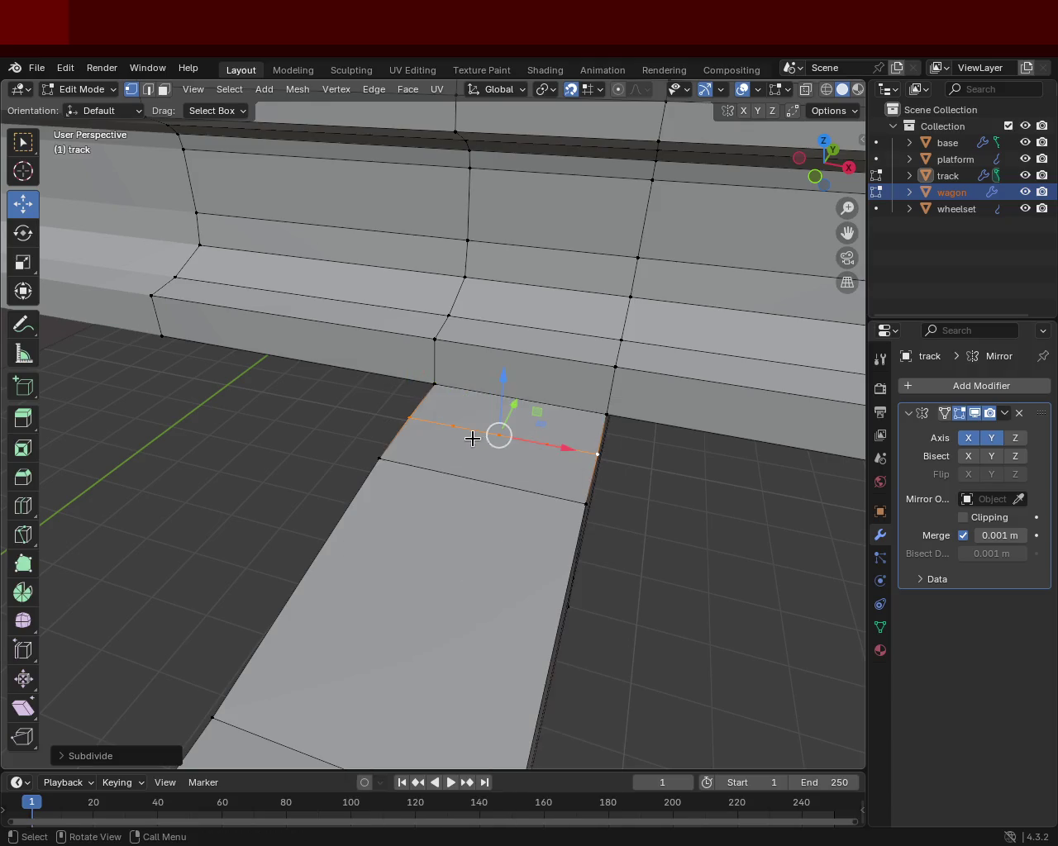
# Step: Subdivide the long edge by the rail foot and dissolve the unwanted vertices
pyautogui.click(439, 386)
pyautogui.click(606, 416)
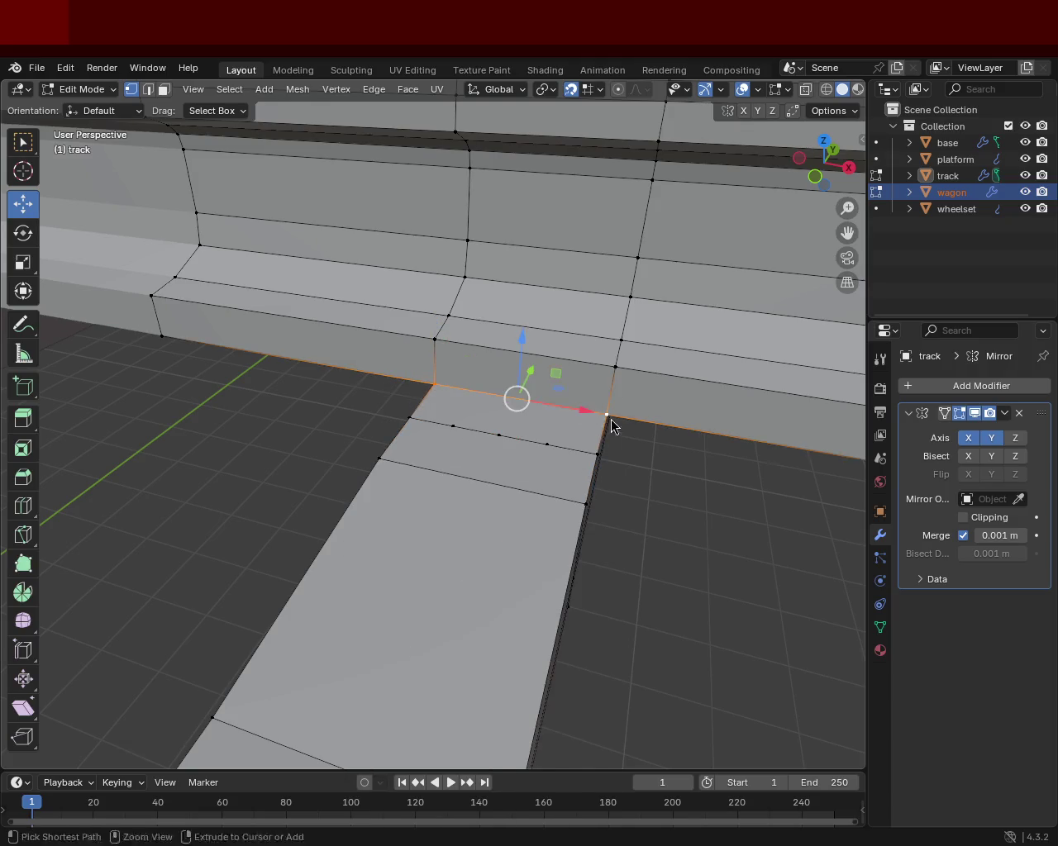
pyautogui.hotkey('ctrl', 'e')
pyautogui.click(583, 420)
pyautogui.click(477, 393)
pyautogui.click(452, 424)
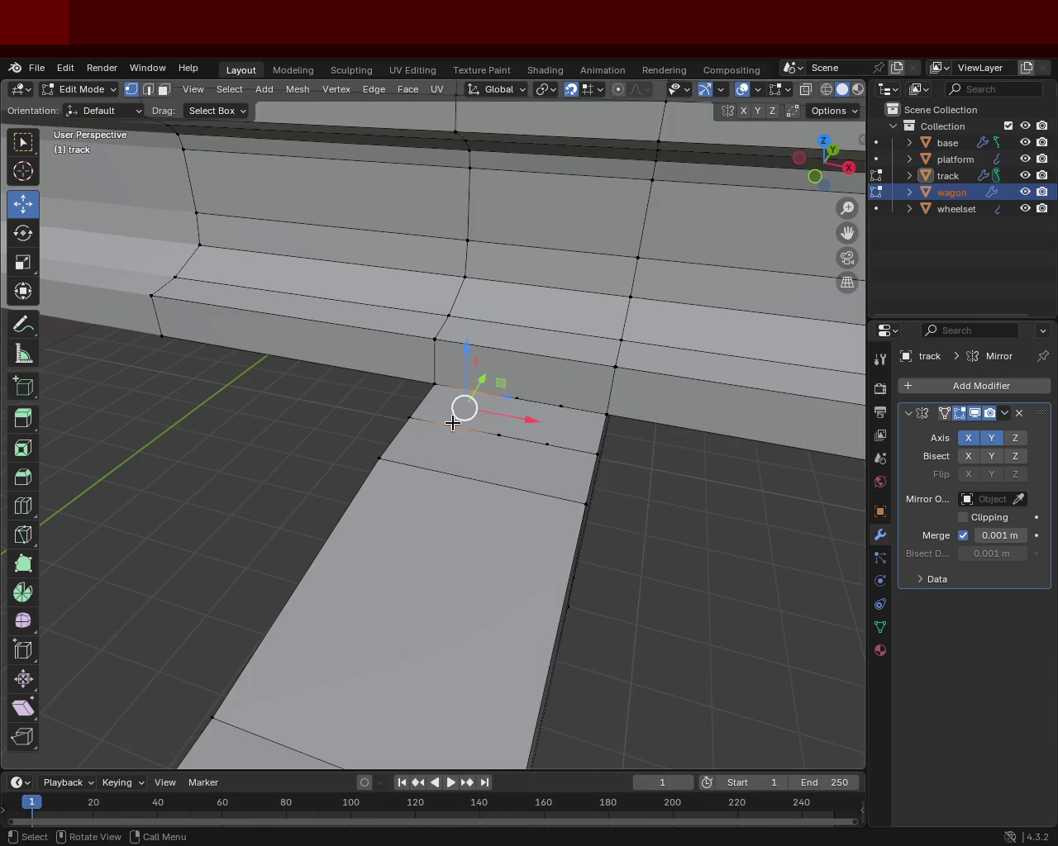
pyautogui.click(559, 417)
pyautogui.click(543, 445)
pyautogui.click(507, 418)
pyautogui.press('x')
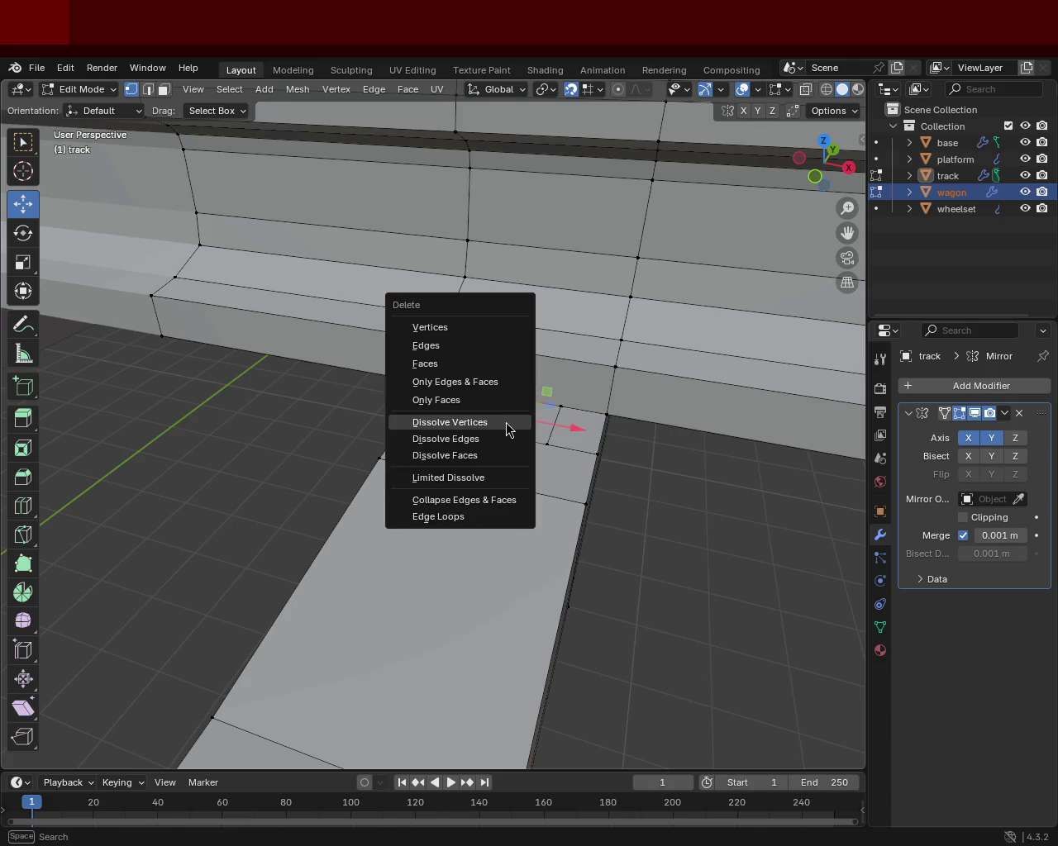
pyautogui.click(506, 423)
# Step: Extrude the small face beside the rail foot upward into a second block
pyautogui.click(164, 89)
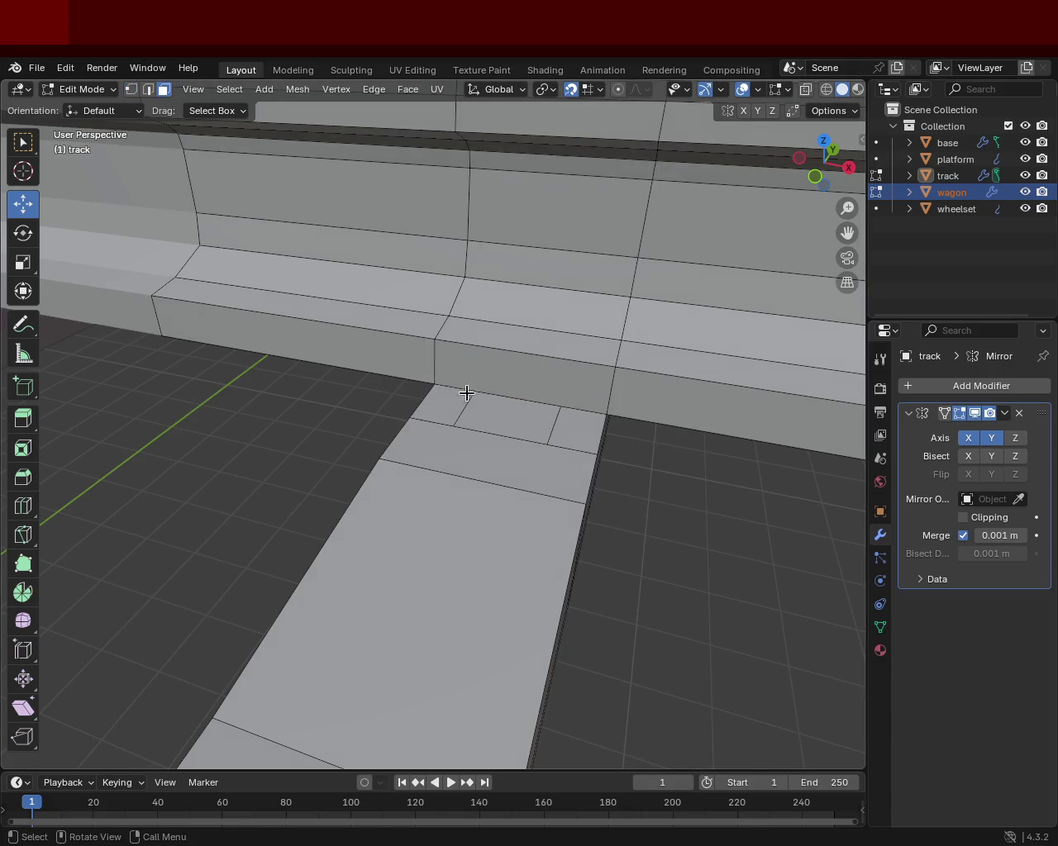
pyautogui.click(499, 417)
pyautogui.press('e')
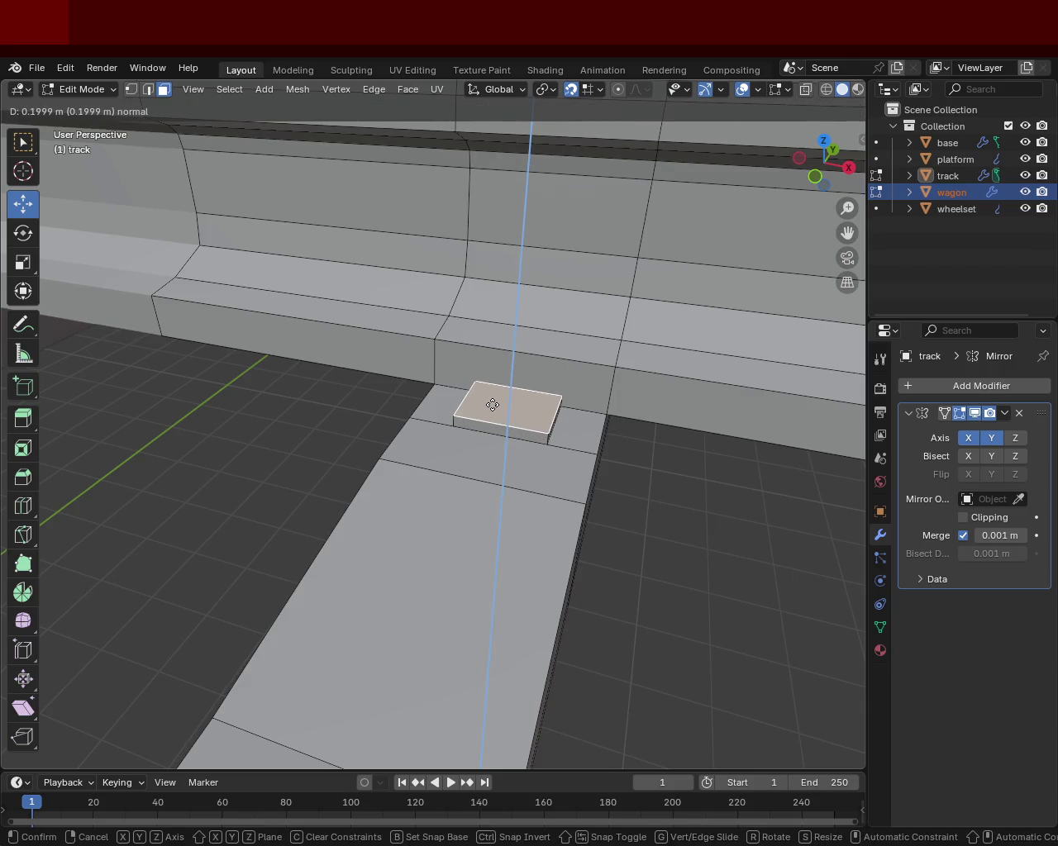
pyautogui.click(491, 397)
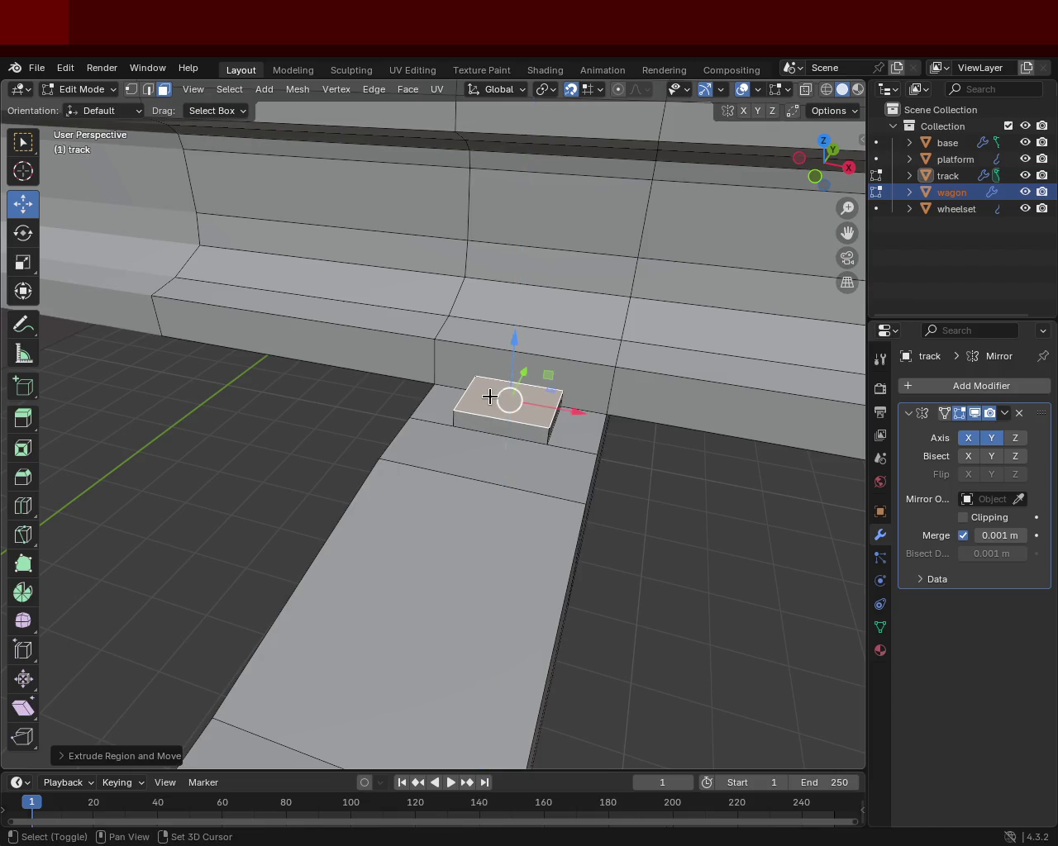
# Step: Orbit and zoom in close on the raised tie-plate block
pyautogui.moveTo(619, 444); pyautogui.dragTo(416, 383)
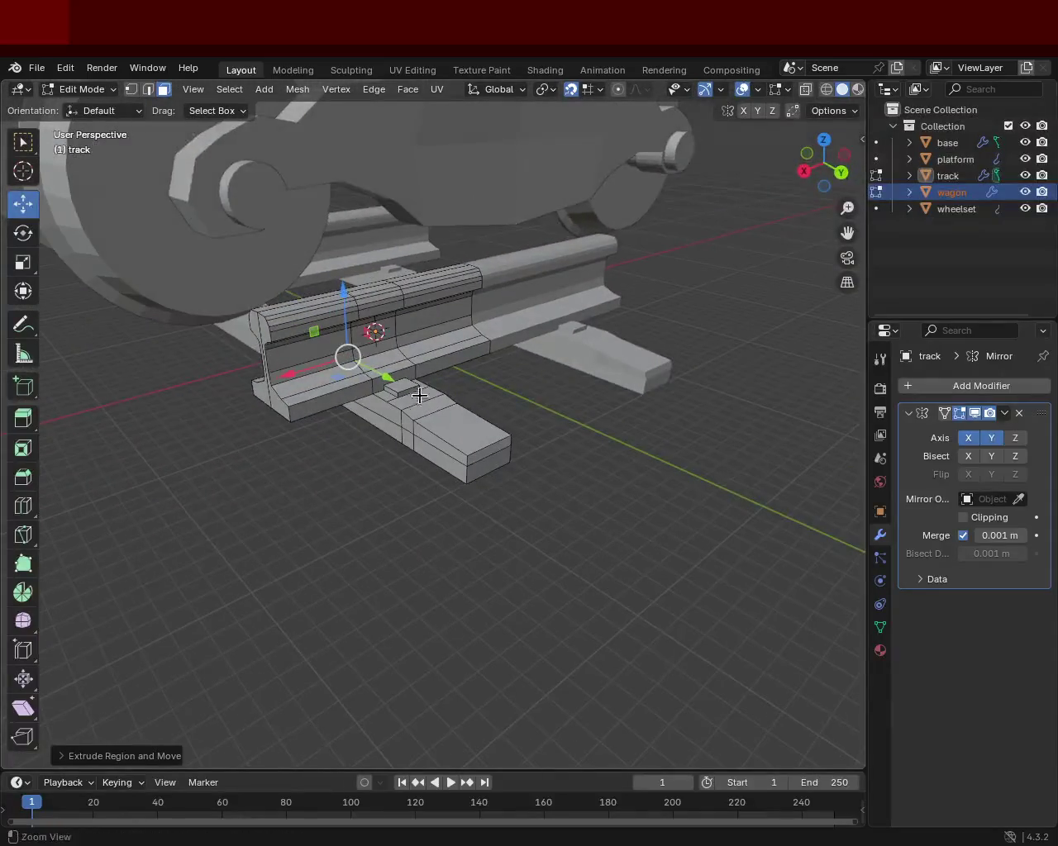
pyautogui.scroll(3)
pyautogui.scroll(3)
pyautogui.scroll(3)
pyautogui.scroll(-3)
pyautogui.moveTo(709, 354); pyautogui.dragTo(614, 331)
pyautogui.scroll(-3)
pyautogui.moveTo(415, 300); pyautogui.dragTo(467, 382)
pyautogui.scroll(3)
pyautogui.scroll(3)
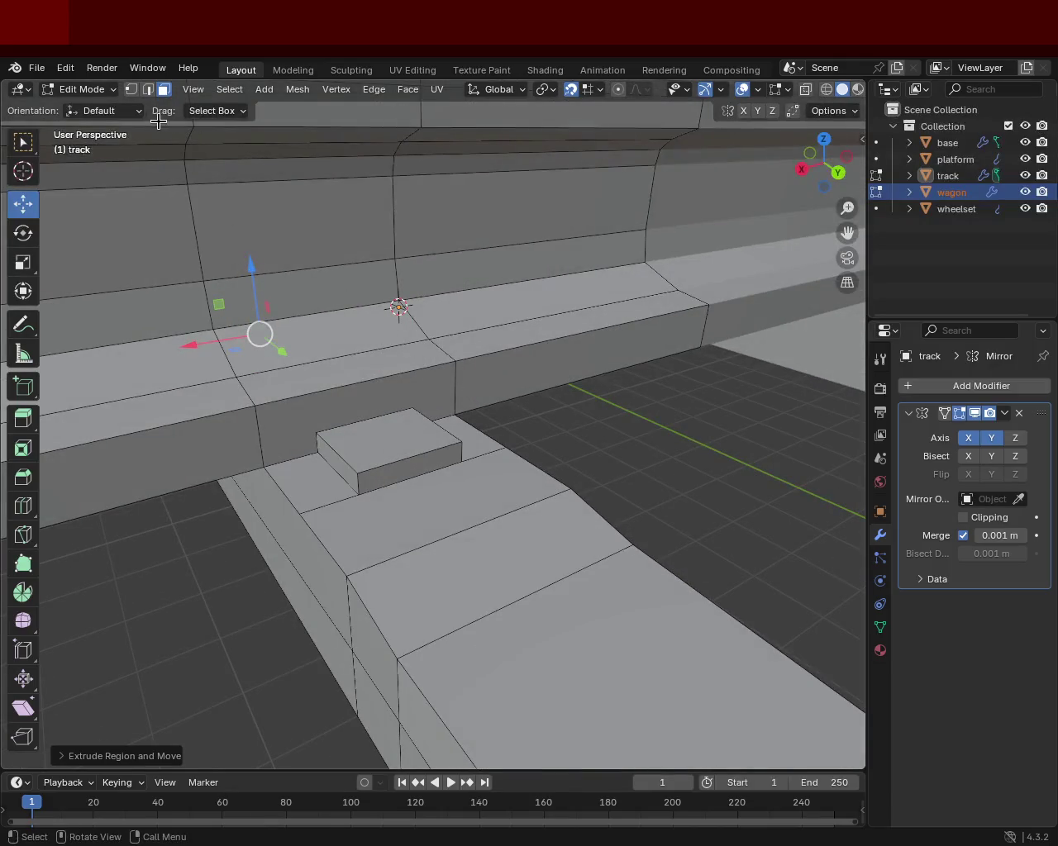
# Step: In Edge mode, move the tie-plate's front edge down 0.2 m along Z, then zoom back in
pyautogui.click(149, 90)
pyautogui.moveTo(404, 411); pyautogui.dragTo(402, 463)
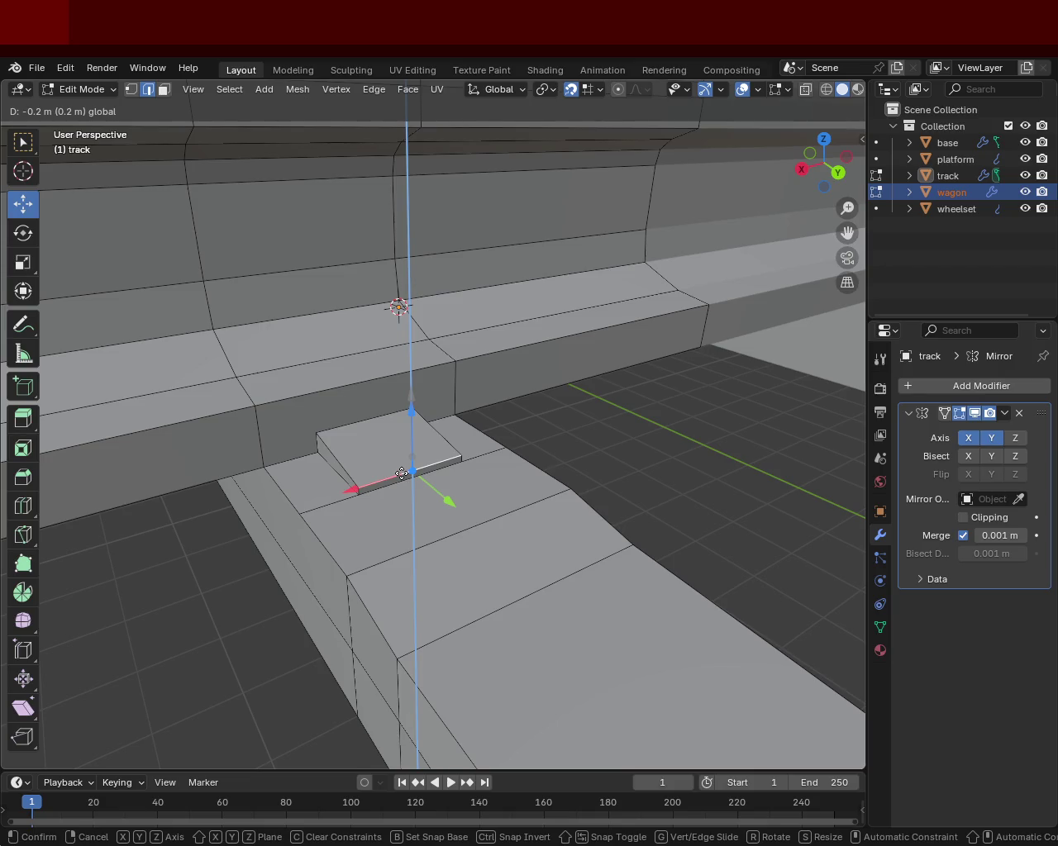
pyautogui.moveTo(401, 469); pyautogui.dragTo(403, 469)
pyautogui.click(595, 372)
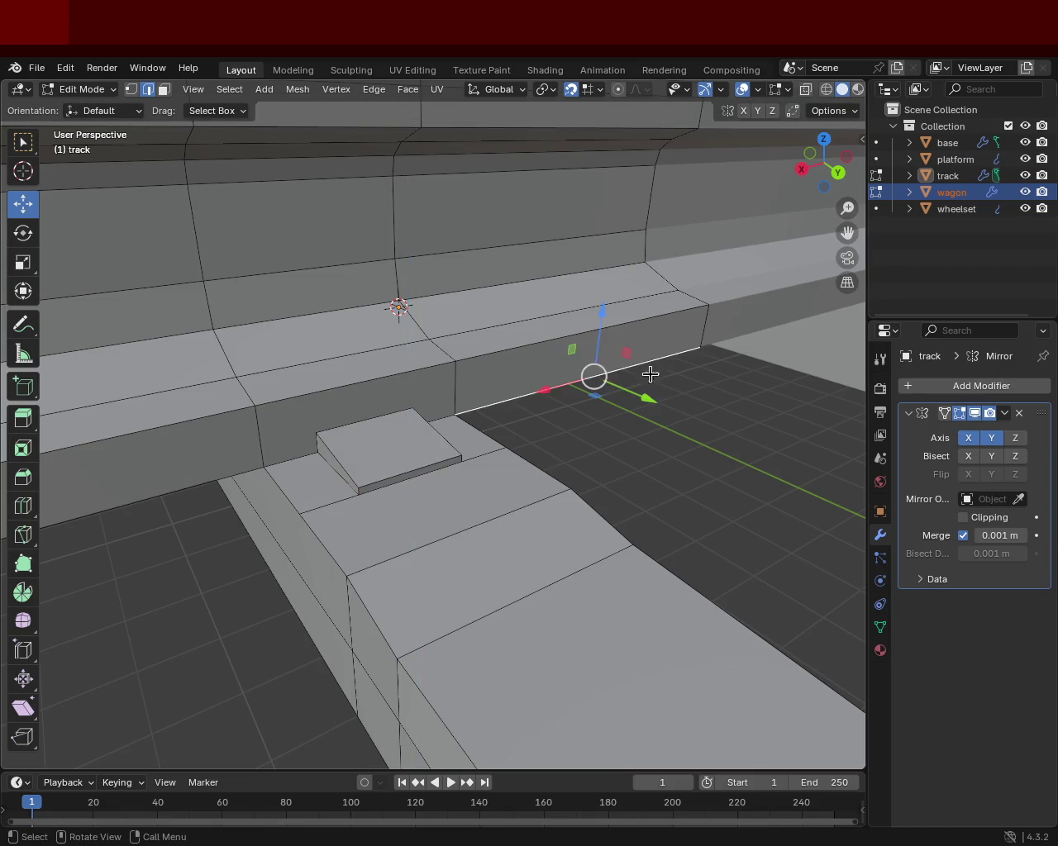
pyautogui.moveTo(587, 428); pyautogui.dragTo(412, 349)
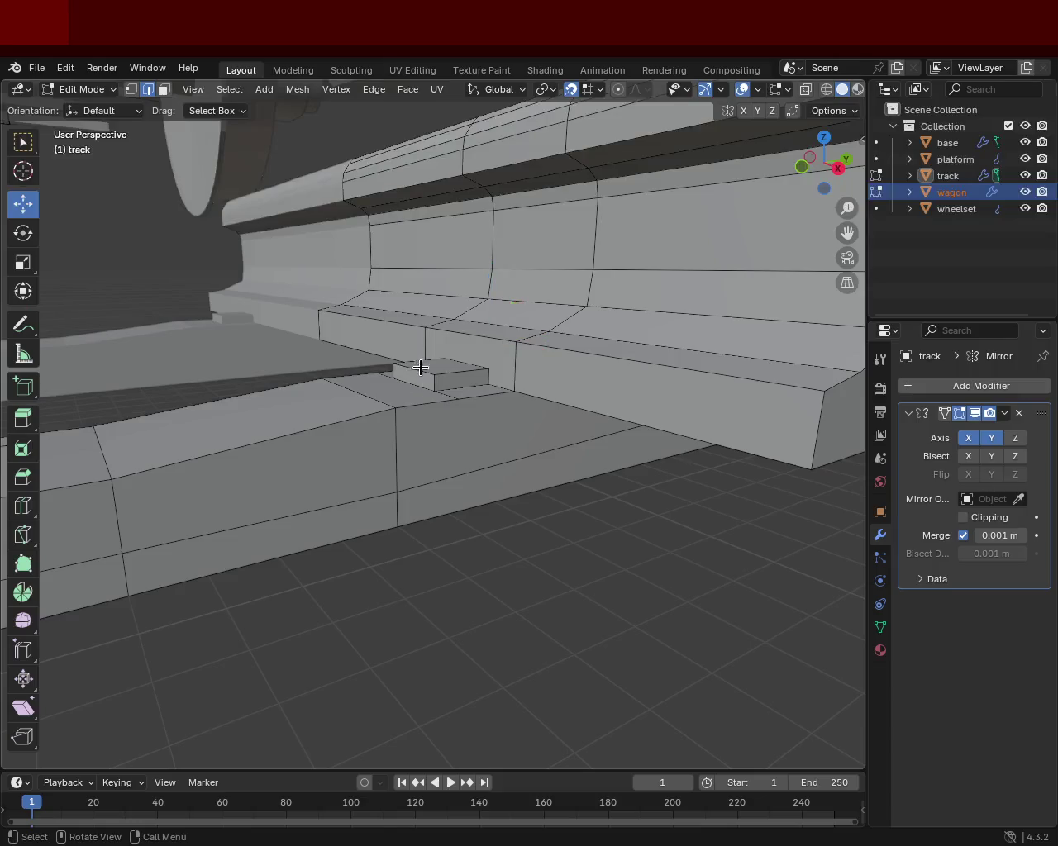
pyautogui.moveTo(413, 312); pyautogui.dragTo(411, 378)
pyautogui.moveTo(482, 425); pyautogui.dragTo(477, 452)
pyautogui.moveTo(621, 447); pyautogui.dragTo(266, 450)
pyautogui.moveTo(459, 431); pyautogui.dragTo(418, 367)
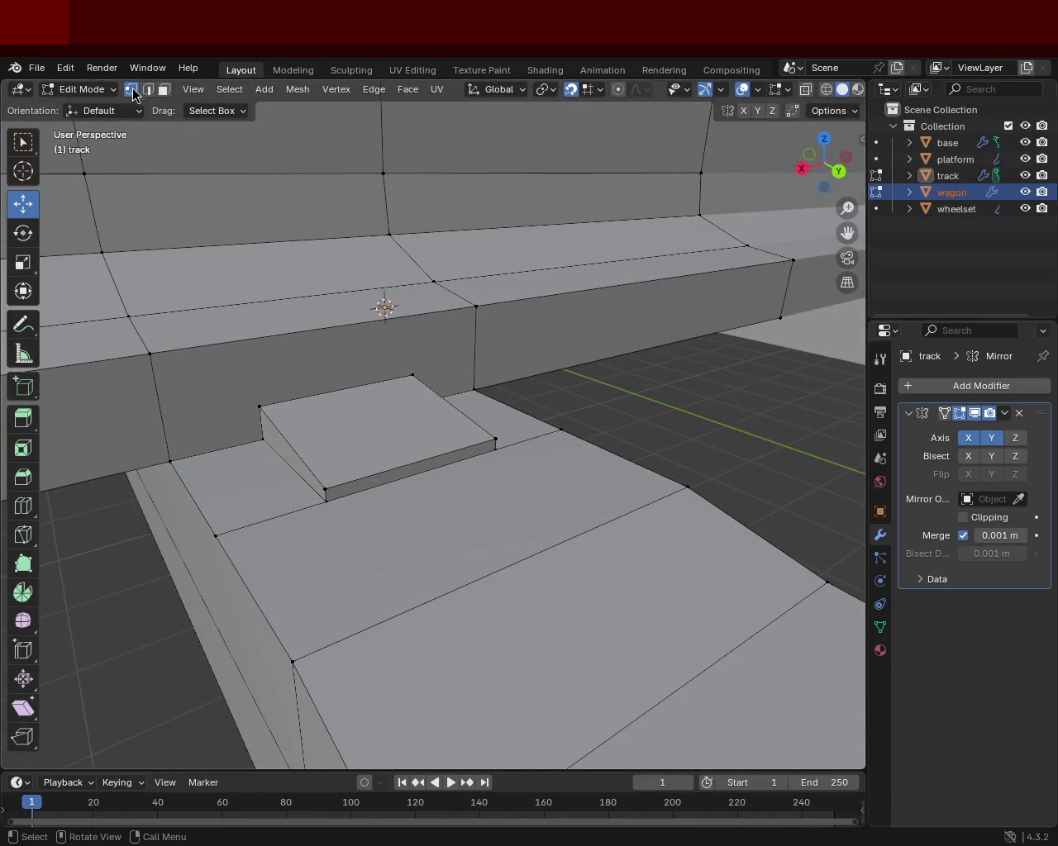
pyautogui.click(259, 404)
# Step: Subdivide the tie-plate's top edges, including the front edge, to add grid vertices
pyautogui.click(412, 375)
pyautogui.hotkey('ctrl', 'e')
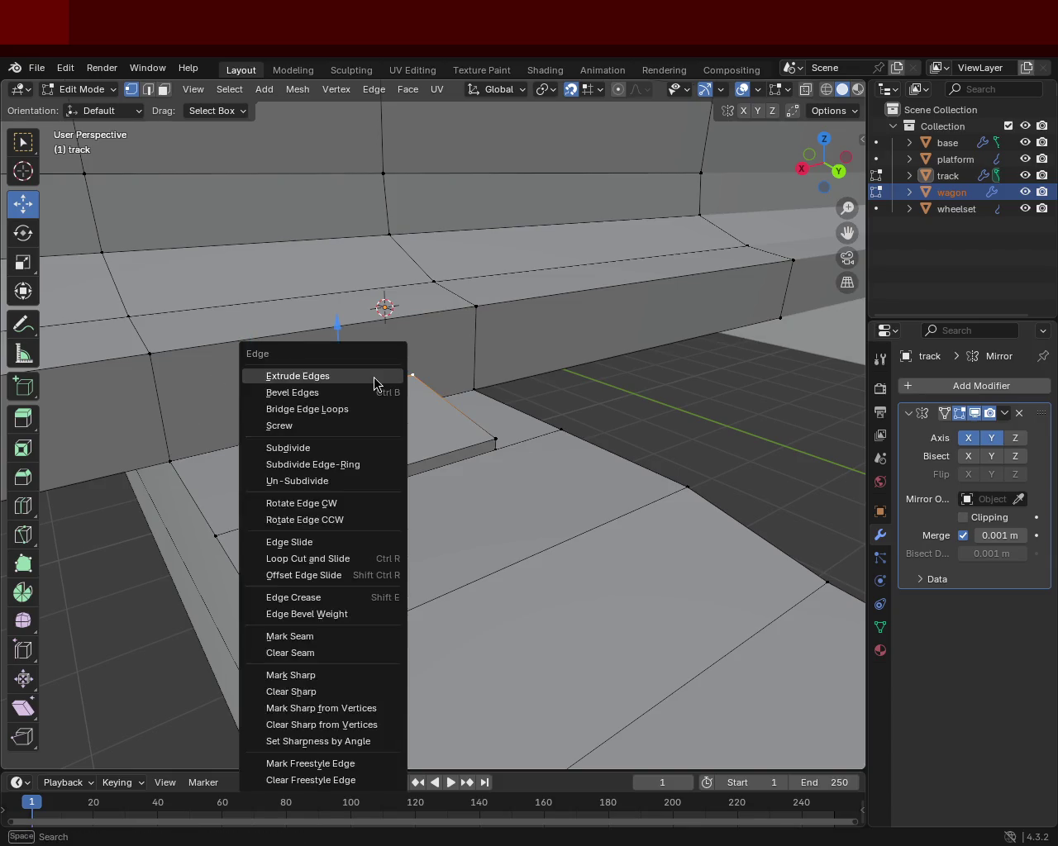
pyautogui.click(283, 510)
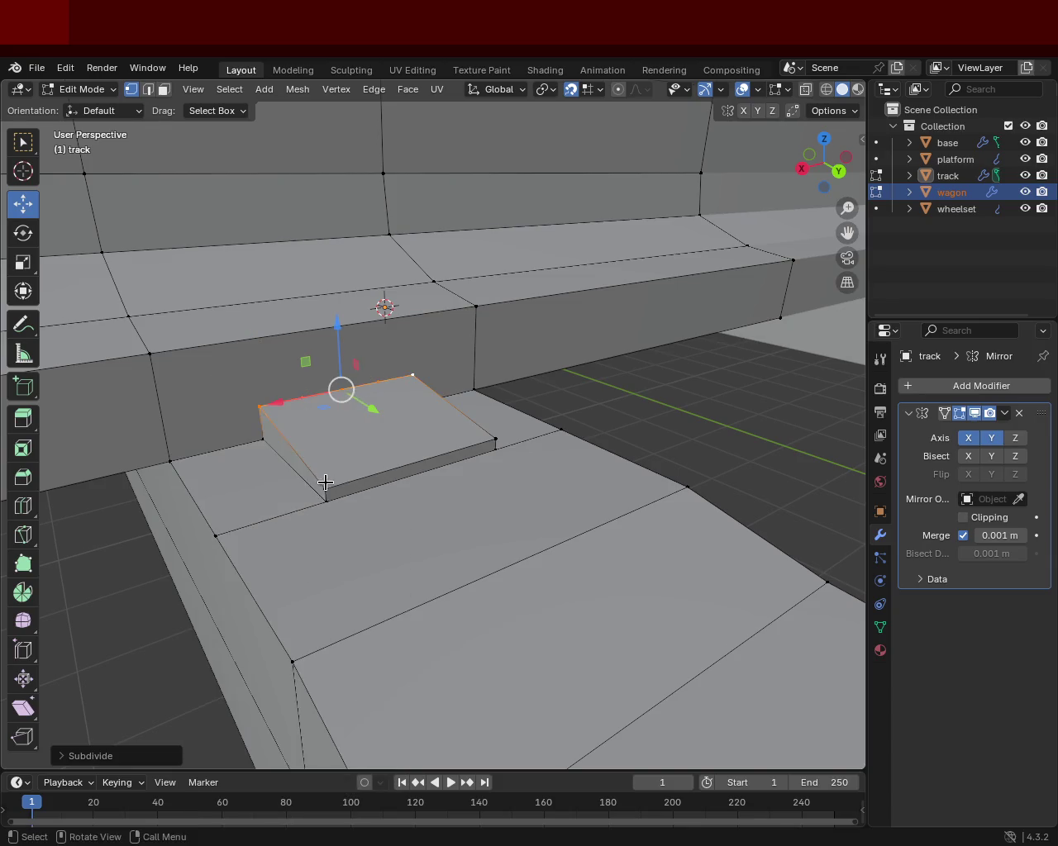
pyautogui.click(323, 484)
pyautogui.hotkey('ctrl', 'e')
pyautogui.click(488, 438)
pyautogui.hotkey('ctrl', 'e')
pyautogui.click(487, 438)
pyautogui.click(361, 463)
# Step: Connect matching back- and front-edge vertices with J to draw grid lines
pyautogui.click(301, 400)
pyautogui.press('j')
pyautogui.click(301, 400)
pyautogui.click(380, 384)
pyautogui.click(419, 454)
pyautogui.click(455, 448)
pyautogui.click(383, 391)
pyautogui.click(380, 385)
pyautogui.click(342, 389)
pyautogui.click(416, 459)
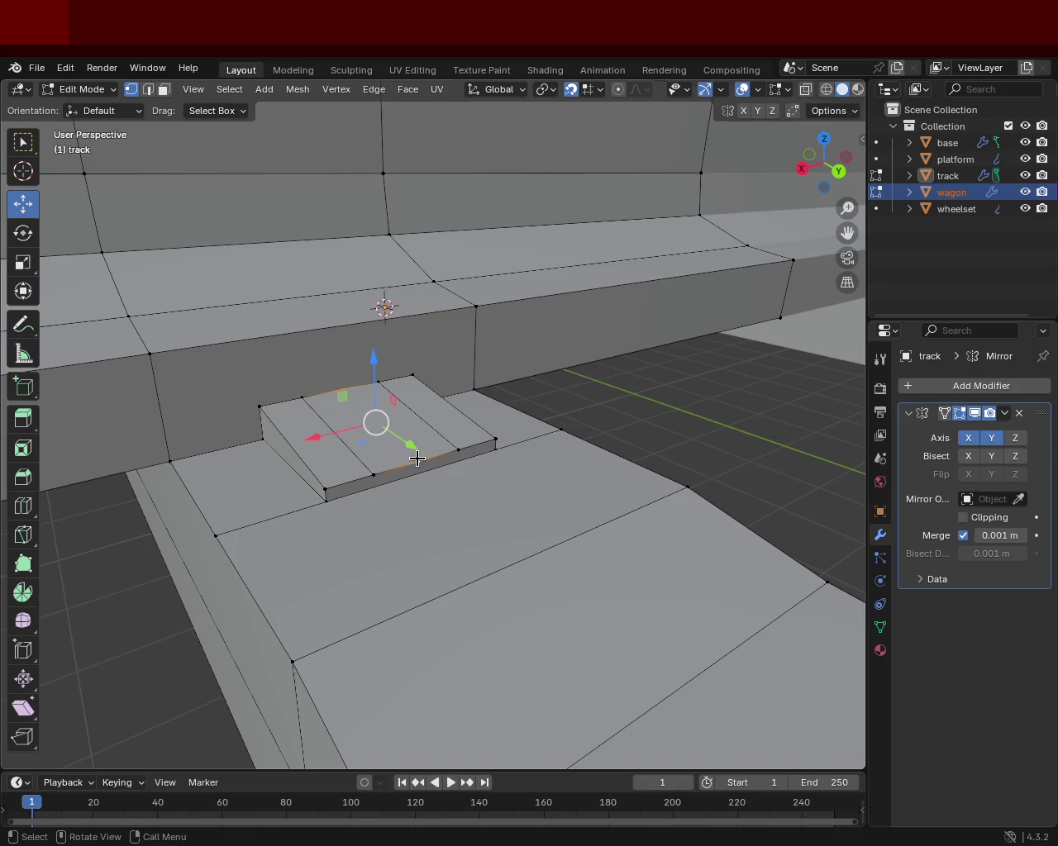
# Step: Undo a faulty cut and reselect the far-side vertices on the plate
pyautogui.press('Delete')
pyautogui.hotkey('ctrl', 'z')
pyautogui.click(418, 460)
pyautogui.click(349, 386)
pyautogui.click(350, 386)
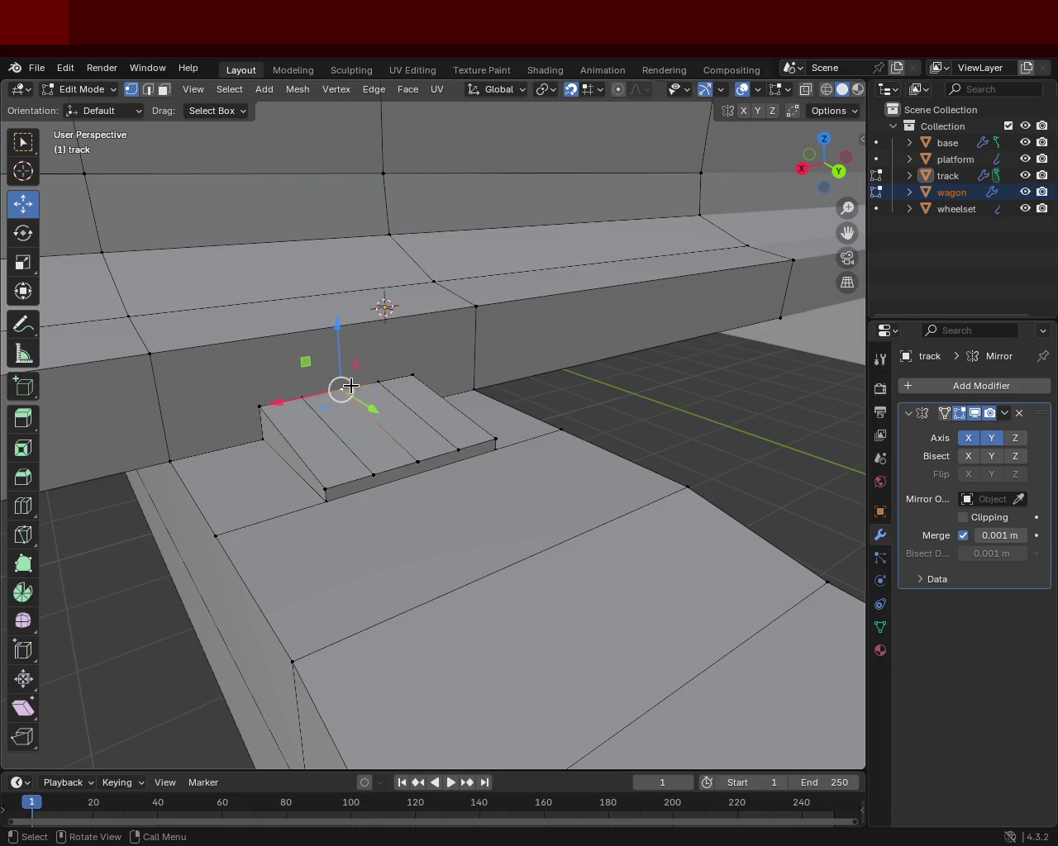
pyautogui.click(417, 376)
pyautogui.click(496, 440)
pyautogui.rightClick(441, 395)
pyautogui.click(441, 397)
pyautogui.hotkey('ctrl', 'z')
# Step: Add a loop cut across the middle of the plate top
pyautogui.click(267, 410)
pyautogui.click(318, 467)
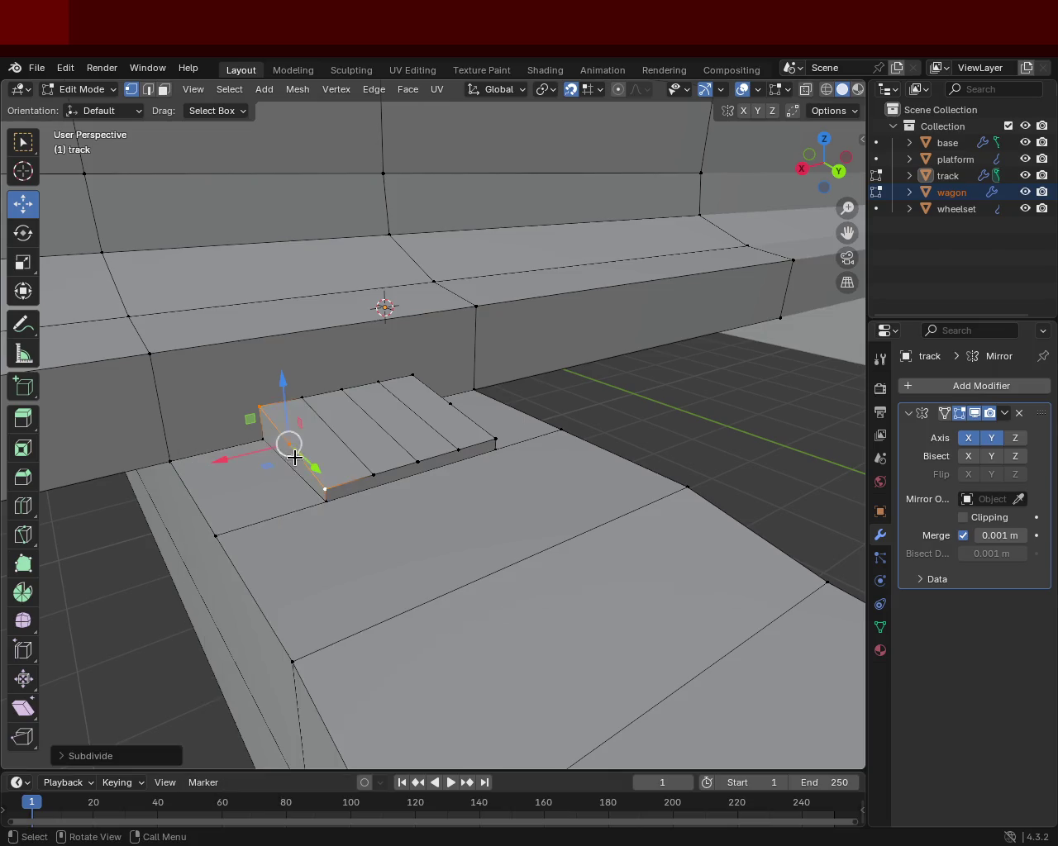
pyautogui.click(425, 397)
pyautogui.click(283, 448)
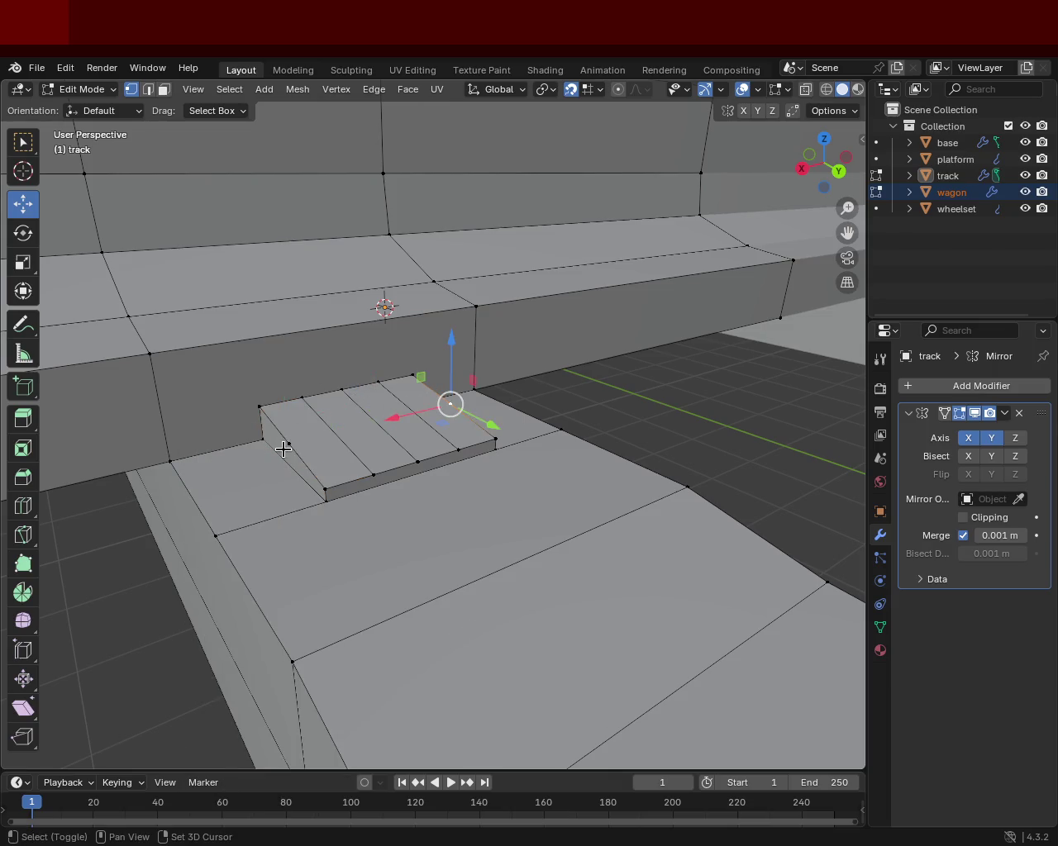
pyautogui.click(291, 446)
pyautogui.hotkey('ctrl', 'r')
pyautogui.click(291, 446)
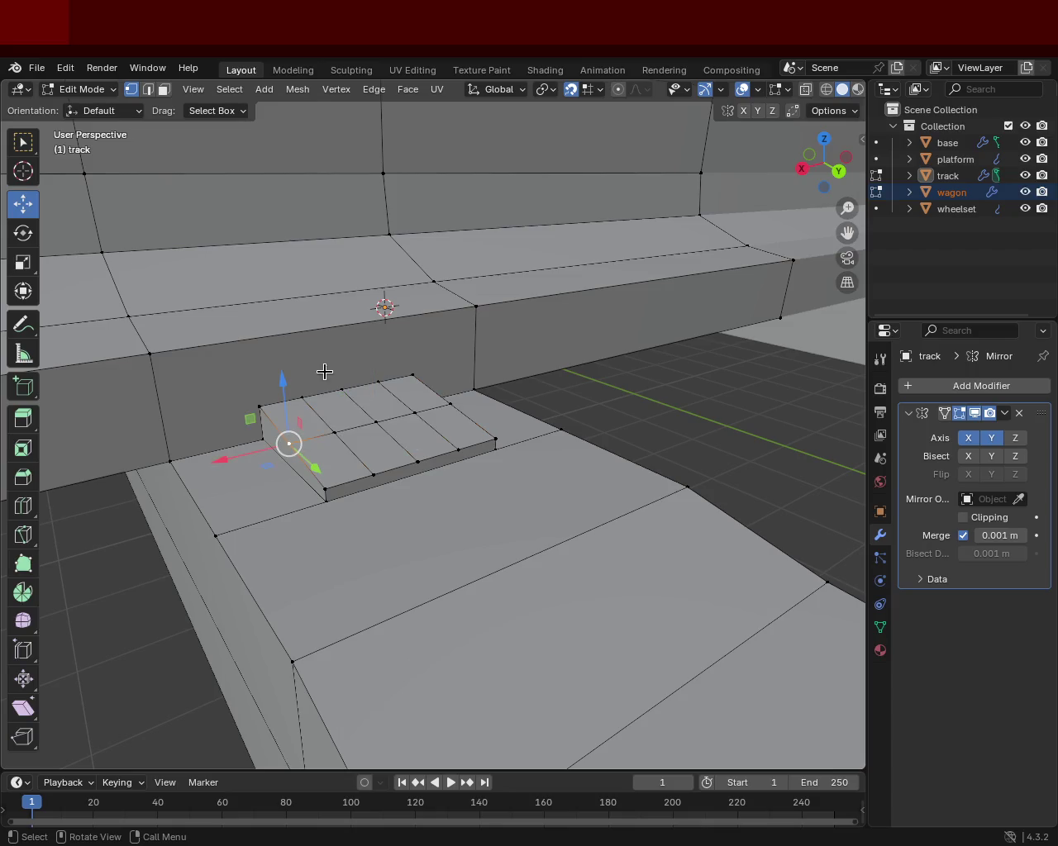
# Step: Extrude one grid cell about 0.05 m upward into a small clip
pyautogui.click(164, 90)
pyautogui.click(325, 412)
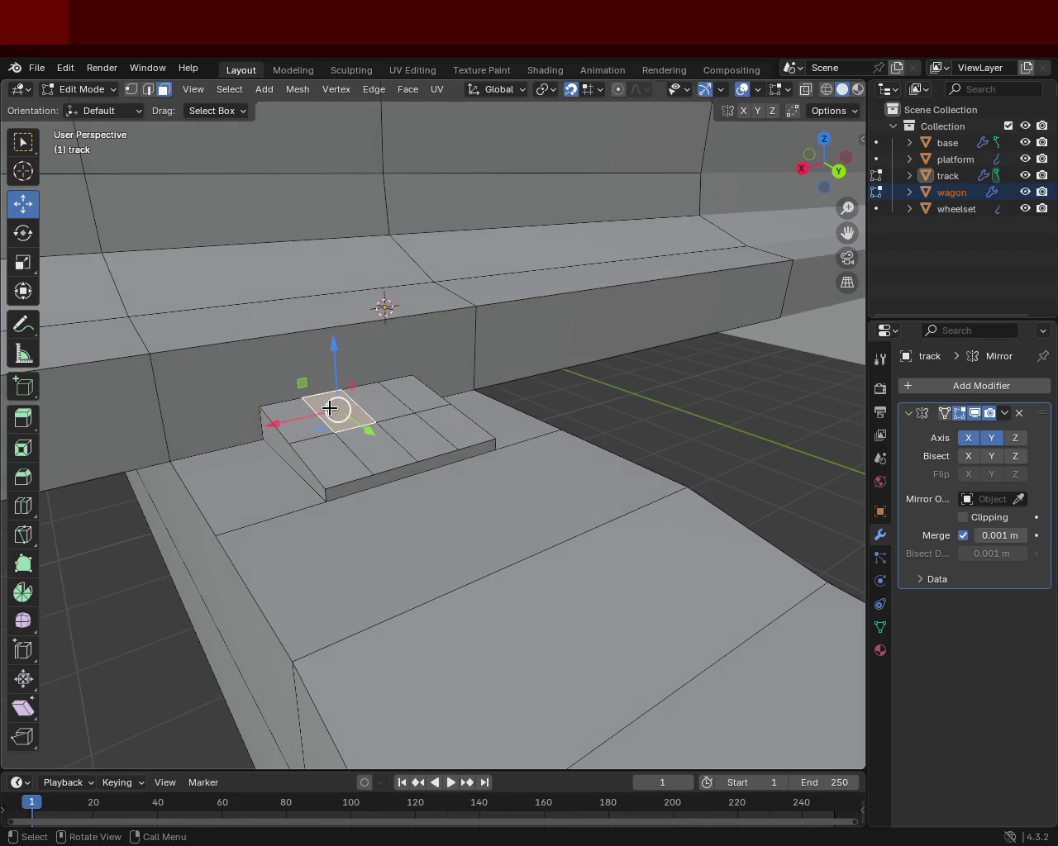
pyautogui.press('e')
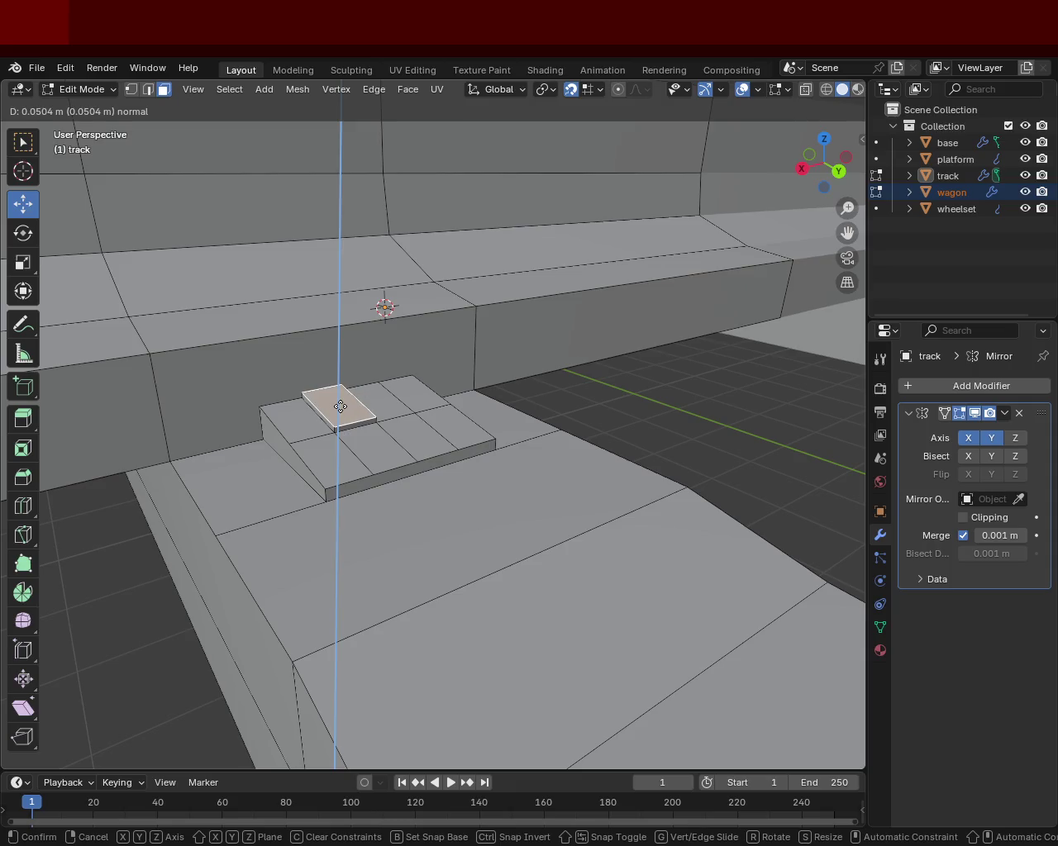
pyautogui.click(338, 389)
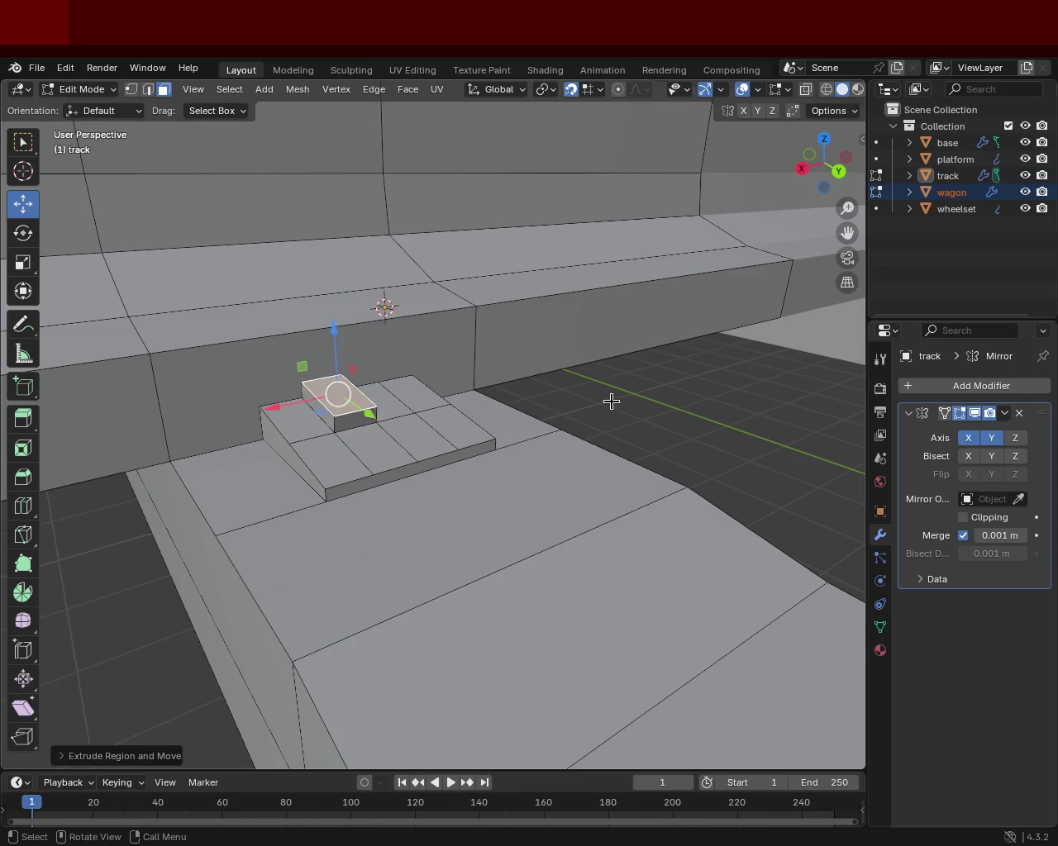
pyautogui.click(611, 401)
pyautogui.moveTo(465, 378); pyautogui.dragTo(441, 541)
pyautogui.scroll(-3)
pyautogui.moveTo(449, 485); pyautogui.dragTo(300, 415)
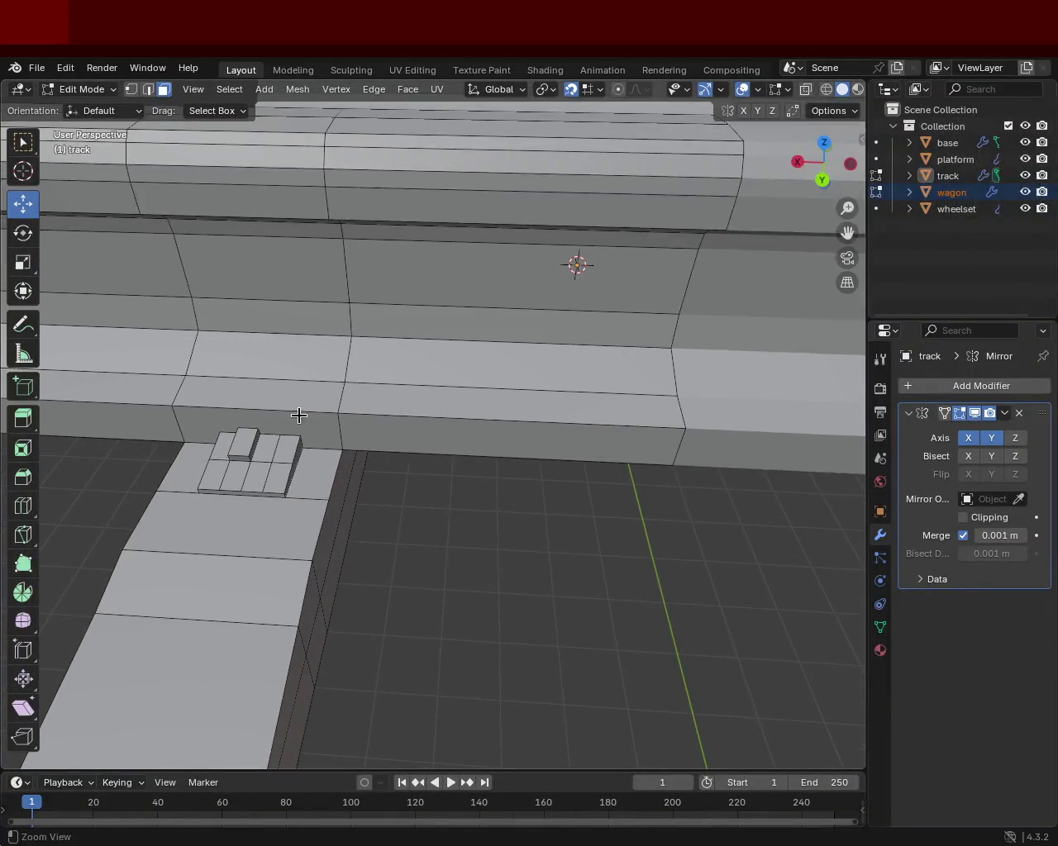
# Step: Extrude the selected tie-plate face slightly upward
pyautogui.press('e')
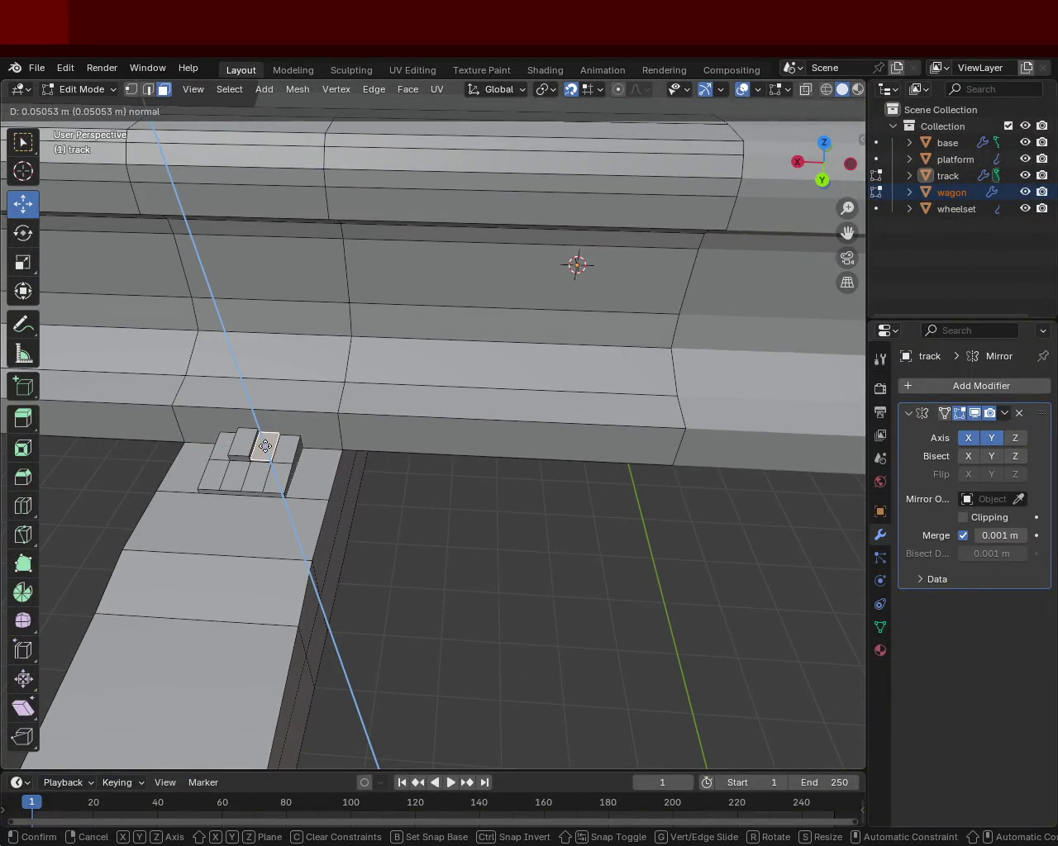
pyautogui.click(543, 556)
pyautogui.moveTo(452, 405); pyautogui.dragTo(555, 402)
# Step: Raise a strip on the stepped plate along Z and extrude it again into another clip step
pyautogui.click(548, 456)
pyautogui.press('g')
pyautogui.press('z')
pyautogui.press('z')
pyautogui.click(544, 450)
pyautogui.press('e')
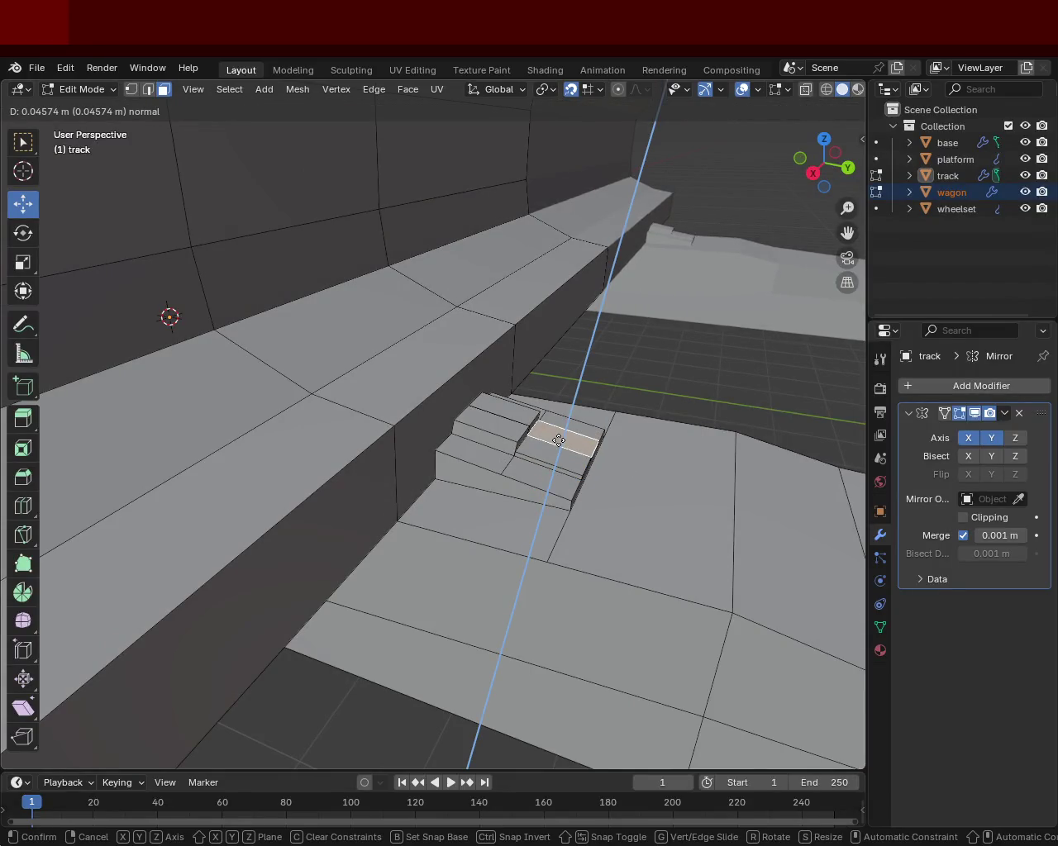
pyautogui.click(560, 439)
pyautogui.click(665, 418)
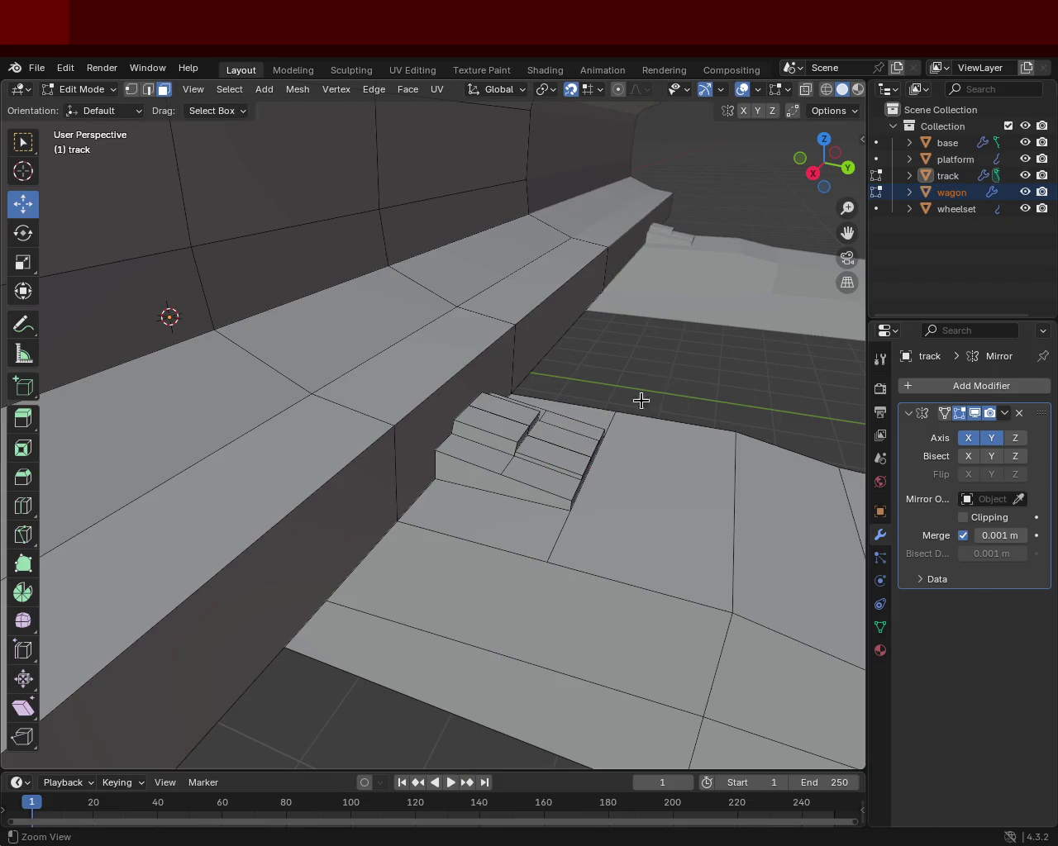
# Step: Hide viewport overlays and gizmos, then view the fastening clips from low beside the rail
pyautogui.scroll(-3)
pyautogui.scroll(-3)
pyautogui.moveTo(590, 388); pyautogui.dragTo(623, 439)
pyautogui.moveTo(702, 429); pyautogui.dragTo(555, 489)
pyautogui.click(742, 89)
pyautogui.click(705, 89)
pyautogui.moveTo(430, 396); pyautogui.dragTo(587, 377)
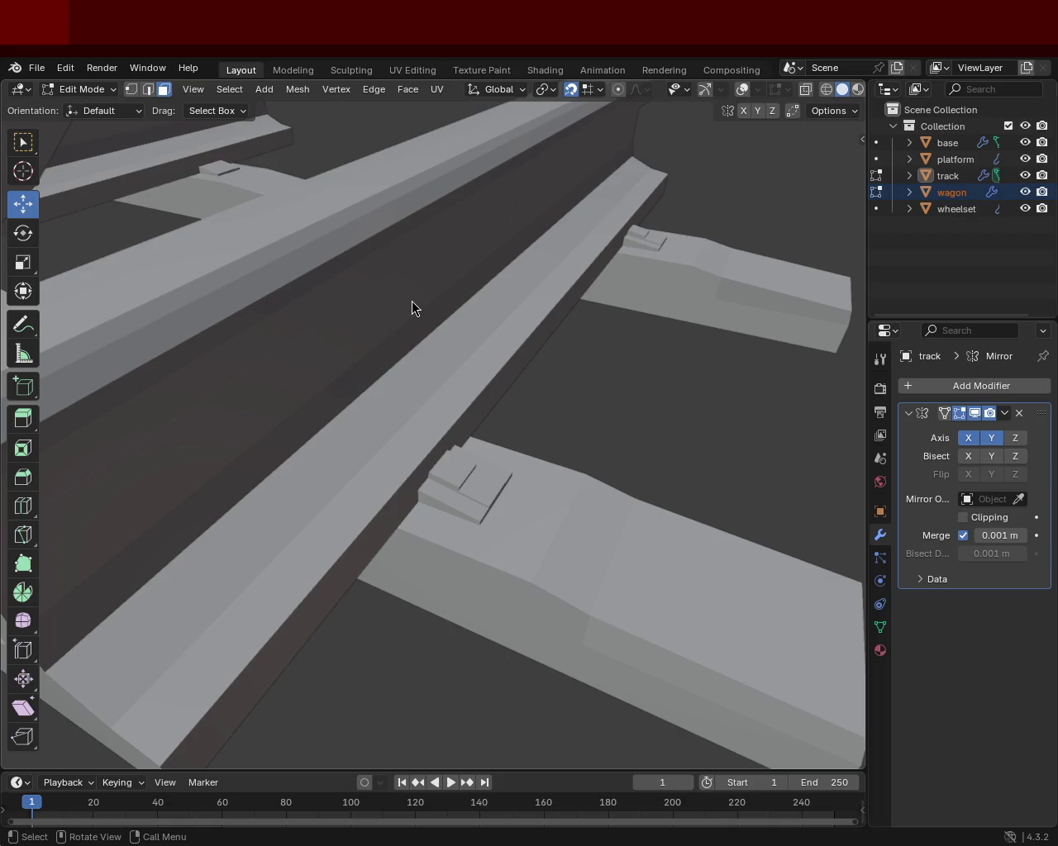
pyautogui.moveTo(482, 466); pyautogui.dragTo(510, 567)
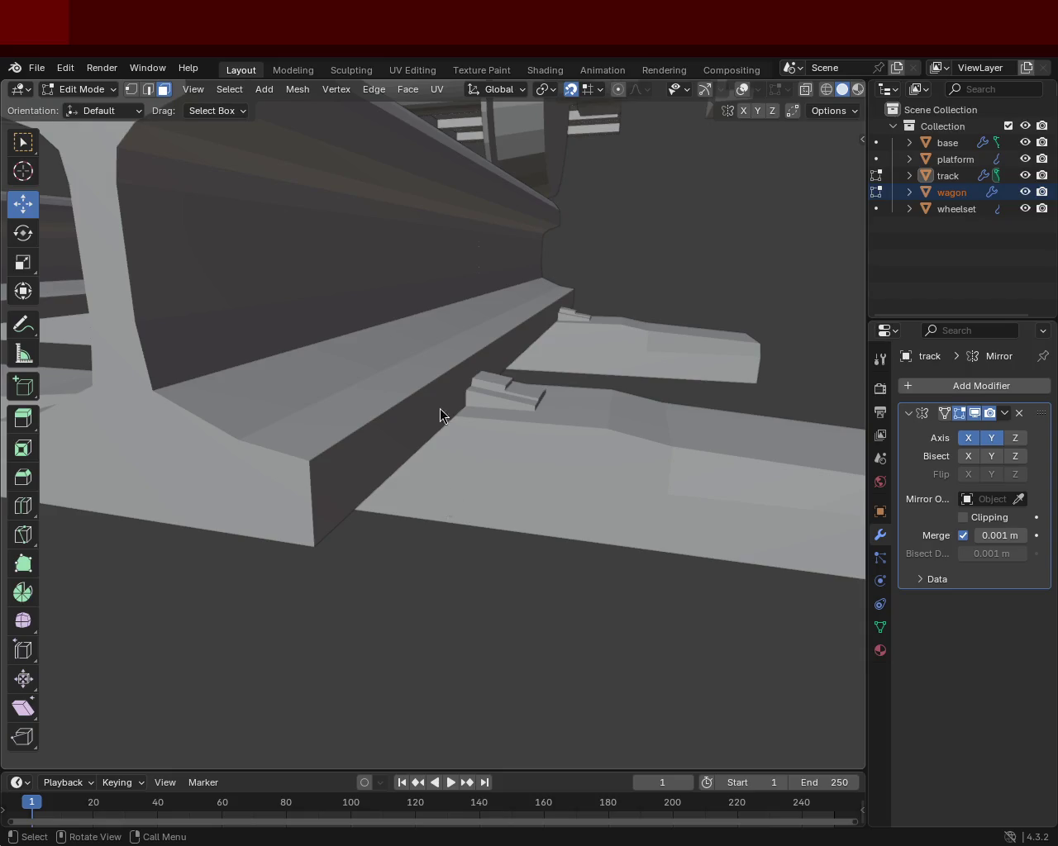